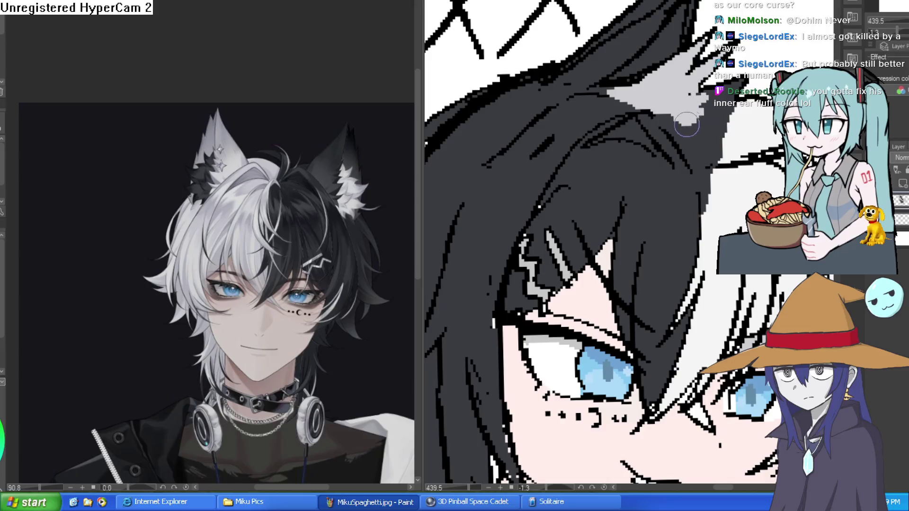
# Paint small pixel strokes along the wolf girl's eyebrow and hair edge.
pyautogui.scroll(-5, 686, 124)
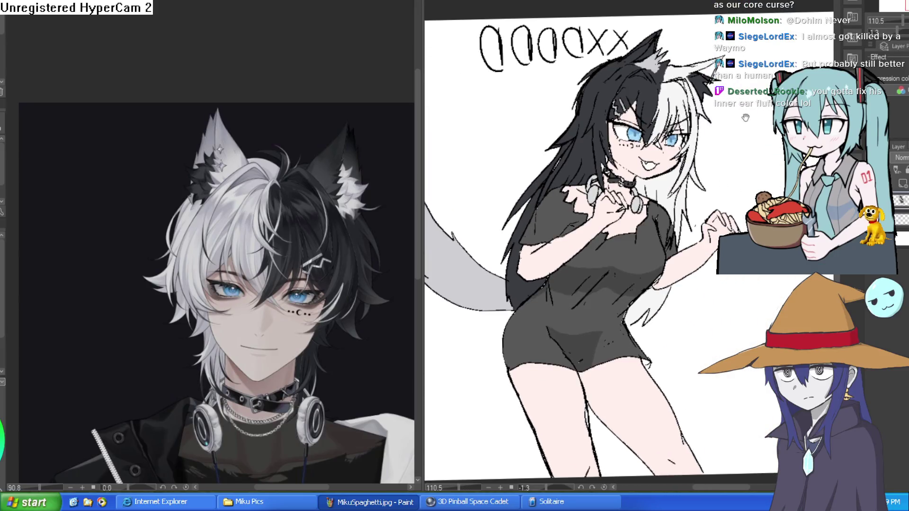
pyautogui.scroll(4, 738, 142)
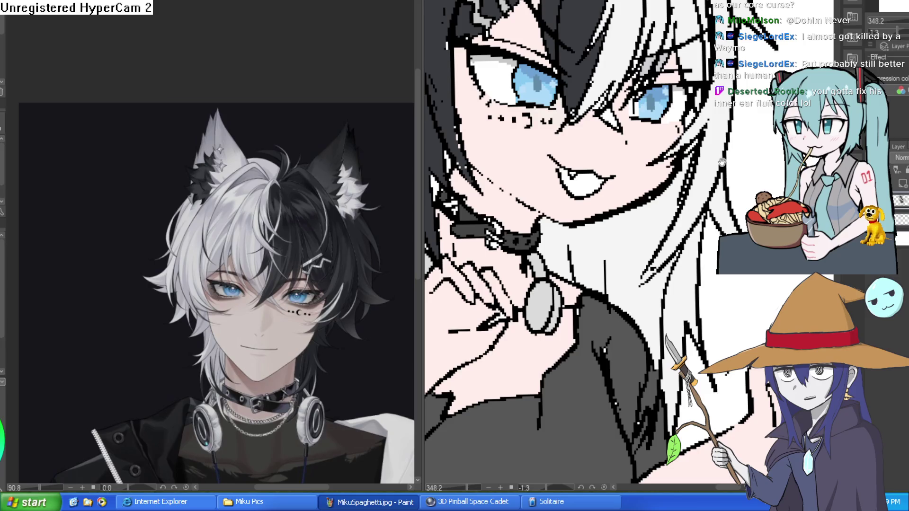
pyautogui.moveTo(721, 162); pyautogui.dragTo(715, 142)
pyautogui.scroll(-2, 706, 146)
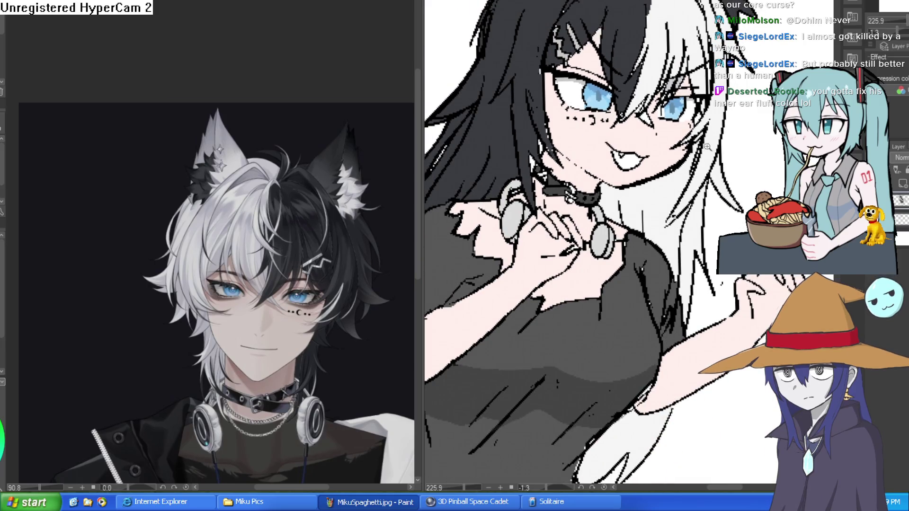
pyautogui.scroll(4, 706, 147)
pyautogui.moveTo(611, 59)
pyautogui.mouseDown()
pyautogui.moveTo(587, 78)
pyautogui.moveTo(580, 103)
pyautogui.moveTo(531, 131)
pyautogui.mouseUp()
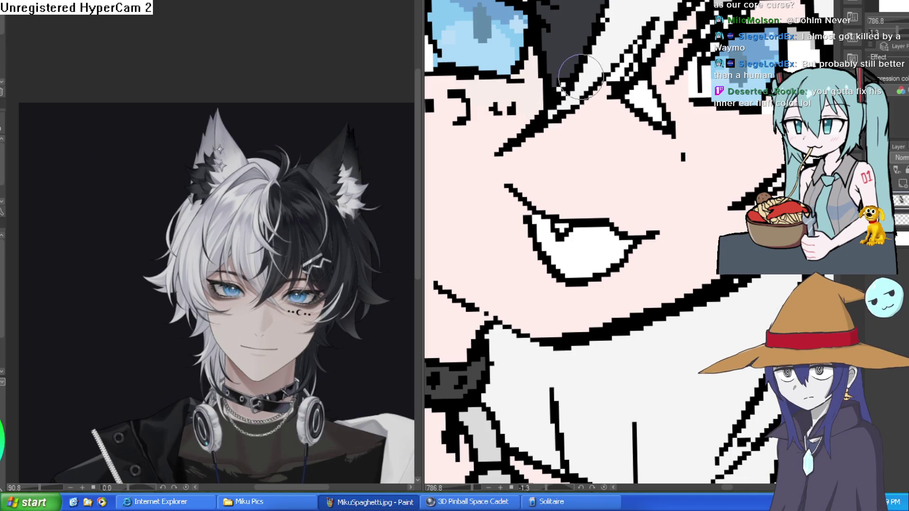
# Sample the dark hair colour and tilt the canvas view to a steep angle.
pyautogui.keyDown('alt'); pyautogui.click(574, 50); pyautogui.keyUp('alt')
pyautogui.scroll(2, 568, 95)
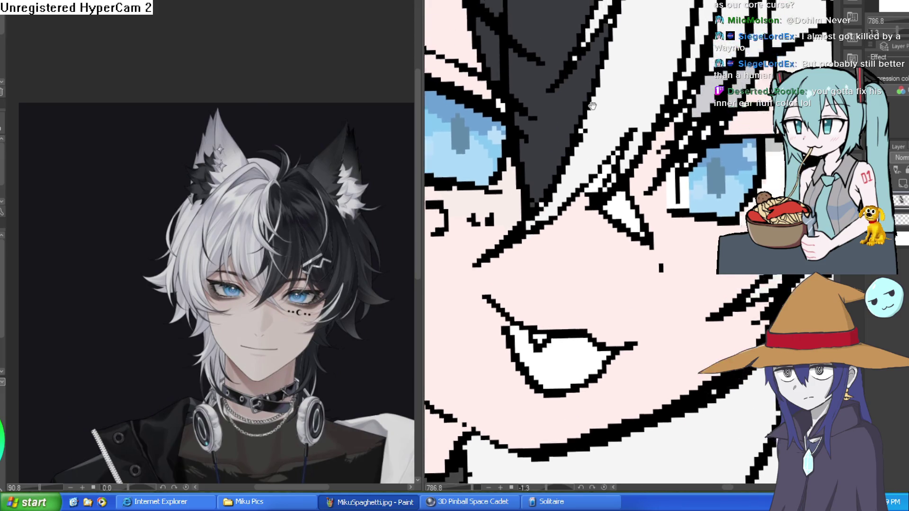
pyautogui.scroll(2, 571, 123)
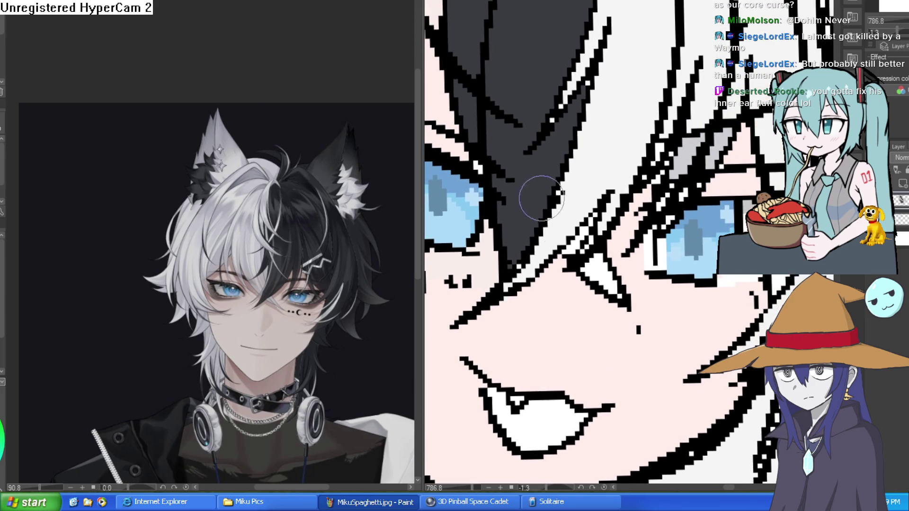
pyautogui.scroll(1, 516, 199)
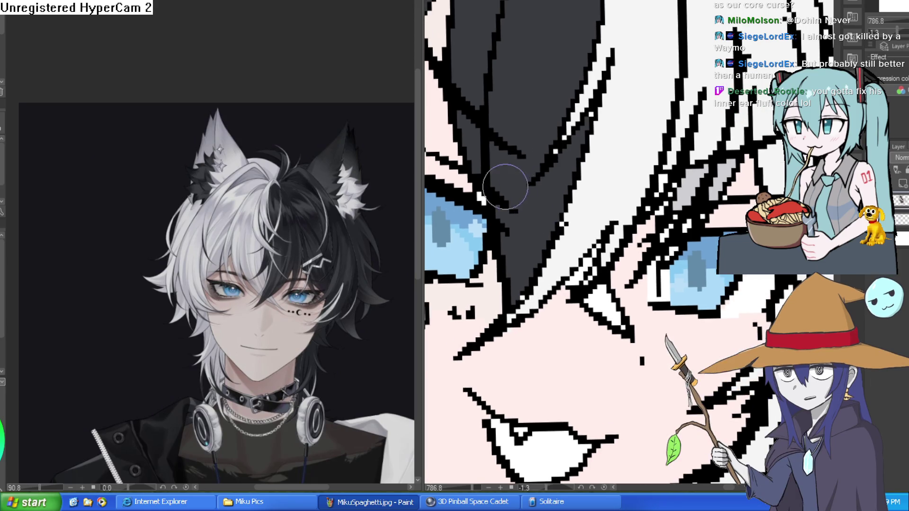
pyautogui.scroll(-5, 546, 110)
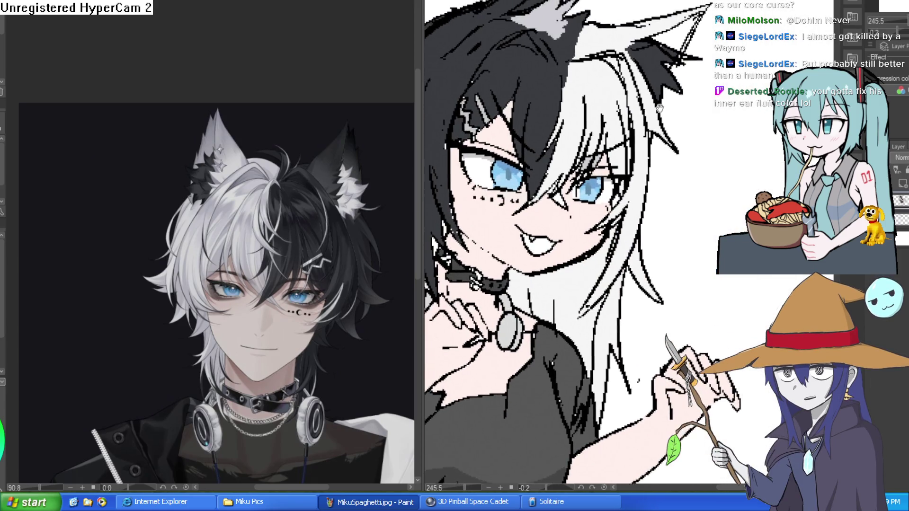
pyautogui.scroll(-1, 698, 101)
pyautogui.scroll(-1, 705, 107)
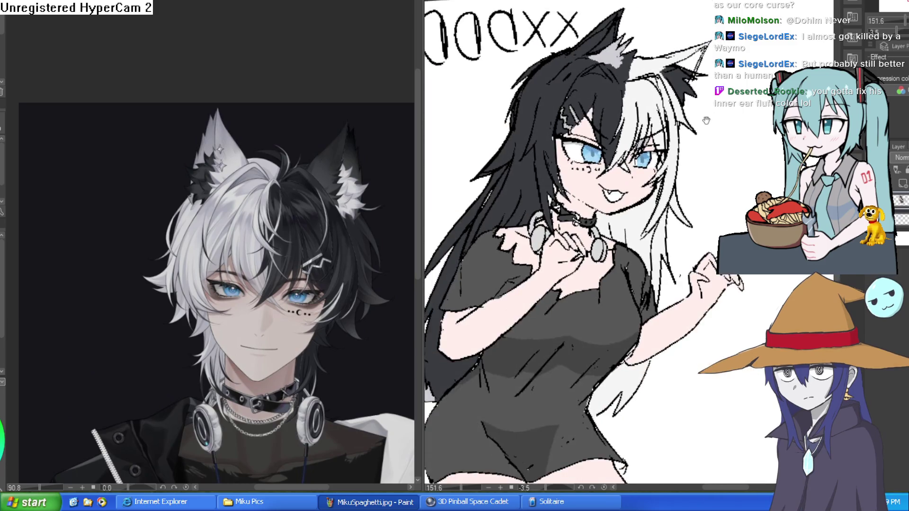
pyautogui.scroll(-1, 709, 109)
pyautogui.scroll(3, 553, 157)
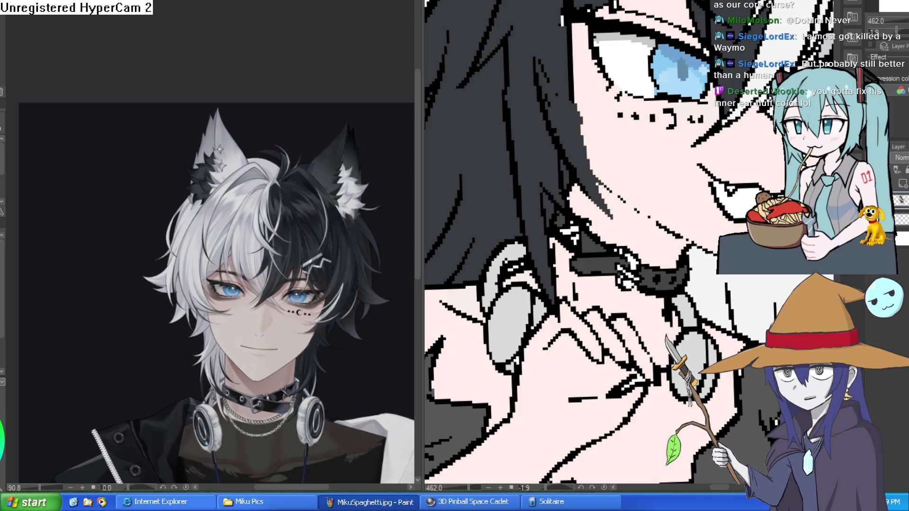
pyautogui.moveTo(672, 152); pyautogui.dragTo(621, 162)
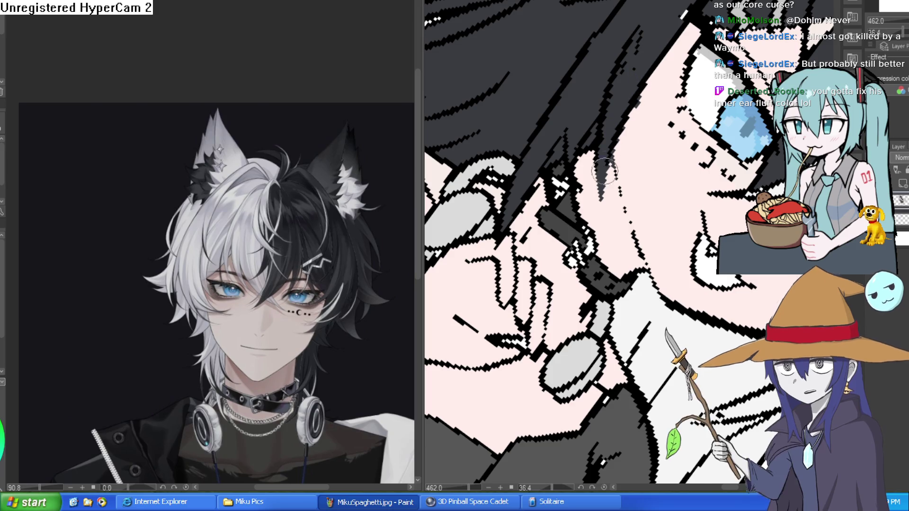
# Draw thin dark strands into the hair, then undo them.
pyautogui.moveTo(608, 192); pyautogui.dragTo(583, 230)
pyautogui.moveTo(608, 167)
pyautogui.mouseDown()
pyautogui.moveTo(587, 217)
pyautogui.moveTo(600, 148)
pyautogui.mouseUp()
pyautogui.hotkey('ctrl', 'z')
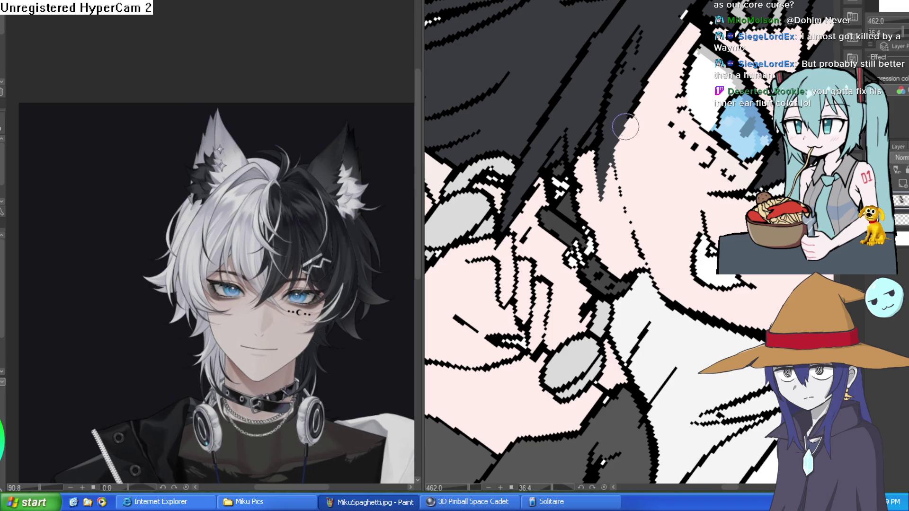
# Rotate and zoom around the hands and goggles, then straighten to show the whole character.
pyautogui.moveTo(655, 81)
pyautogui.mouseDown()
pyautogui.moveTo(648, 62)
pyautogui.moveTo(597, 97)
pyautogui.mouseUp()
pyautogui.scroll(-5, 598, 96)
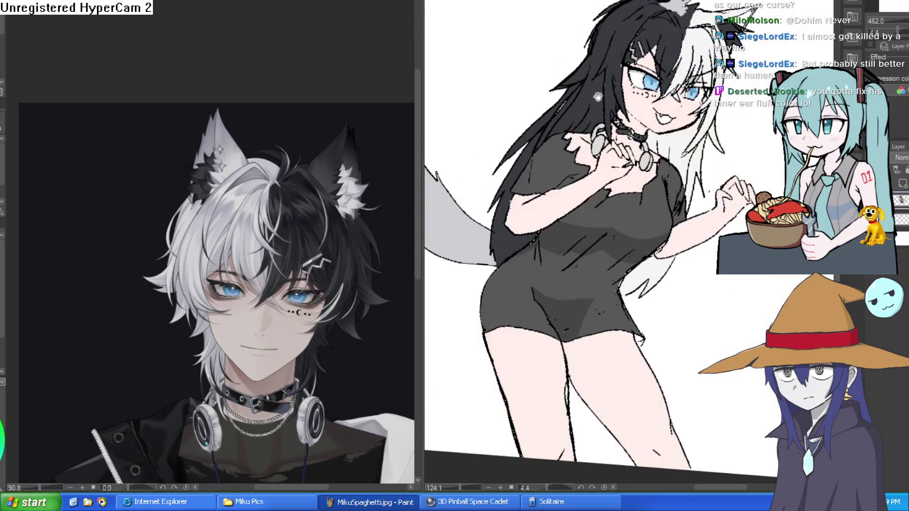
pyautogui.moveTo(730, 114); pyautogui.dragTo(742, 184)
pyautogui.scroll(5, 744, 162)
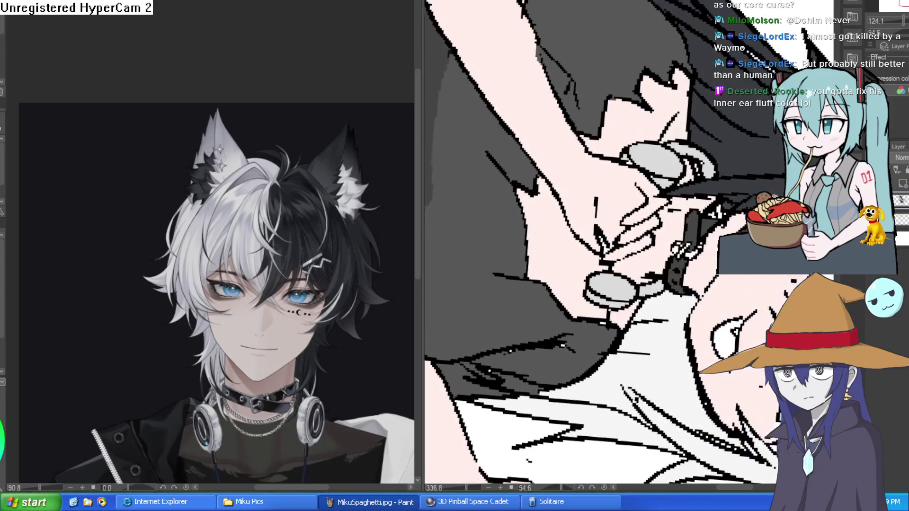
pyautogui.scroll(2, 743, 162)
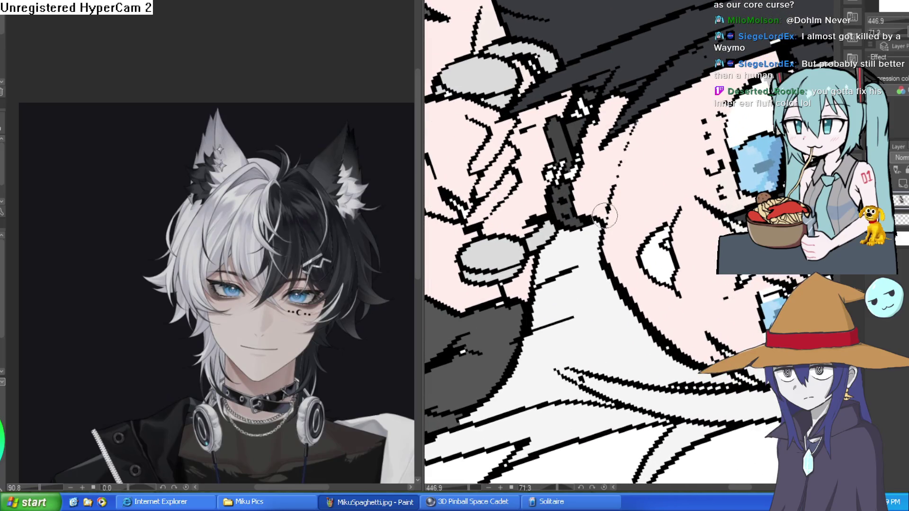
pyautogui.scroll(-6, 644, 109)
pyautogui.moveTo(644, 109); pyautogui.dragTo(719, 118)
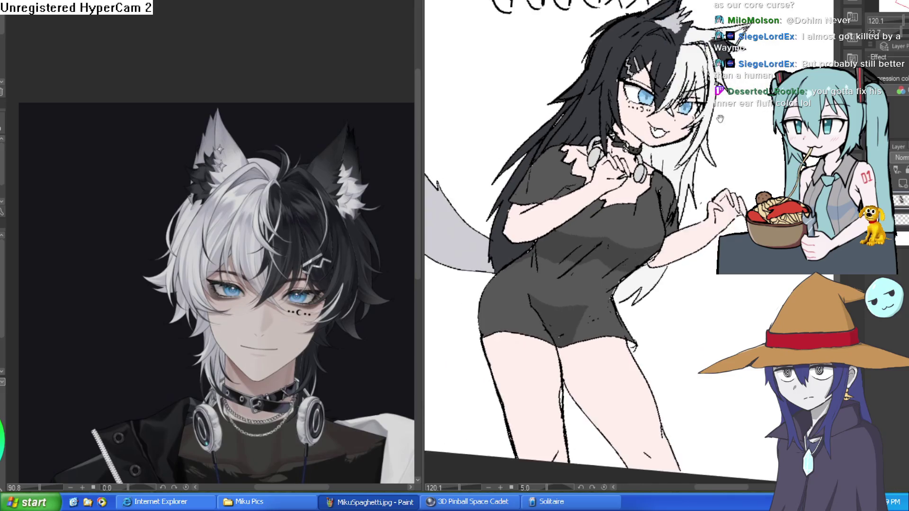
pyautogui.scroll(-3, 719, 119)
pyautogui.scroll(6, 710, 125)
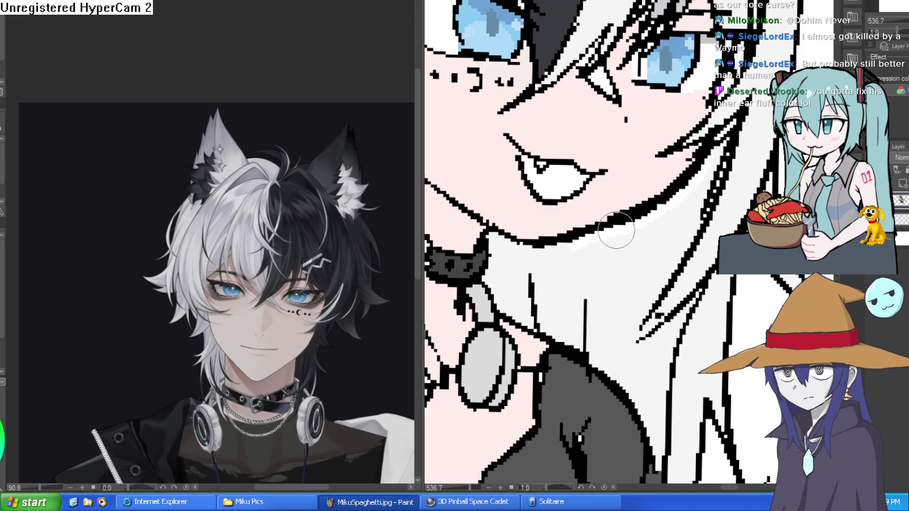
pyautogui.scroll(-3, 710, 151)
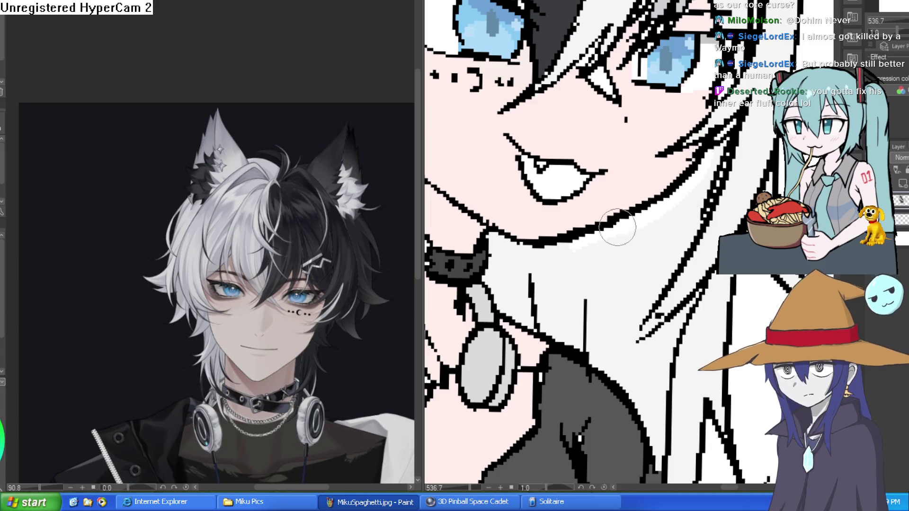
pyautogui.scroll(-1, 602, 238)
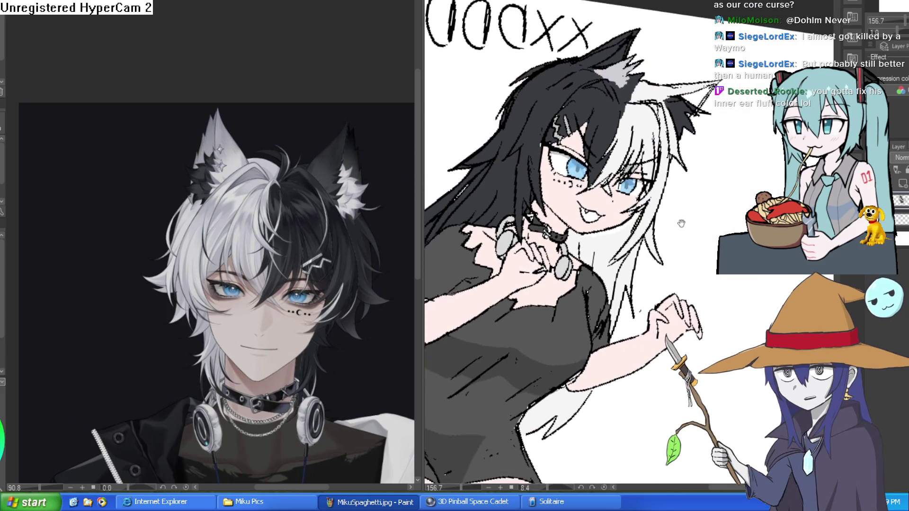
pyautogui.scroll(-3, 662, 198)
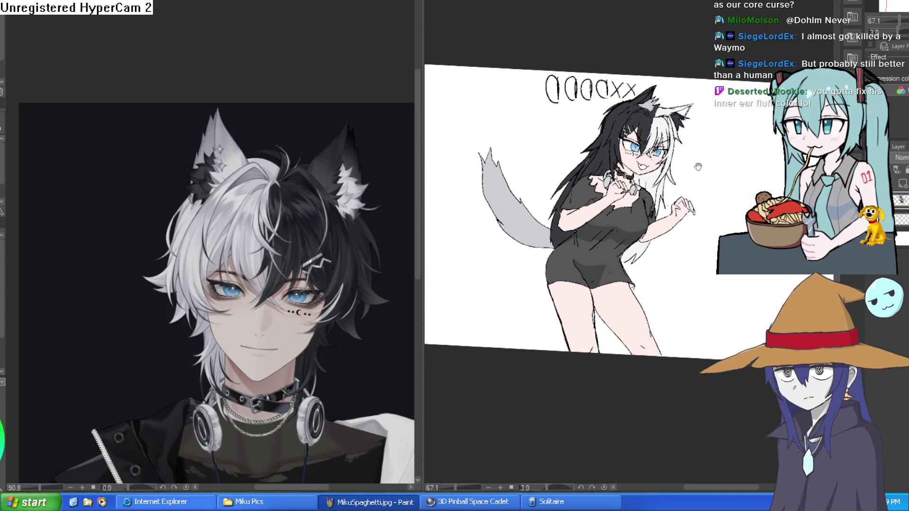
pyautogui.scroll(4, 695, 163)
pyautogui.scroll(5, 634, 151)
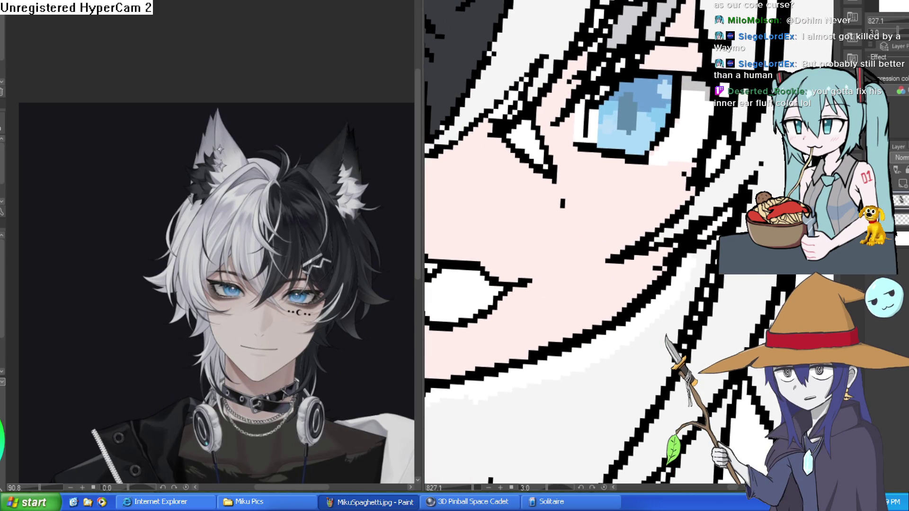
# Sample the eye's light blue and brush it over the eye's left side.
pyautogui.keyDown('alt'); pyautogui.click(609, 124); pyautogui.keyUp('alt')
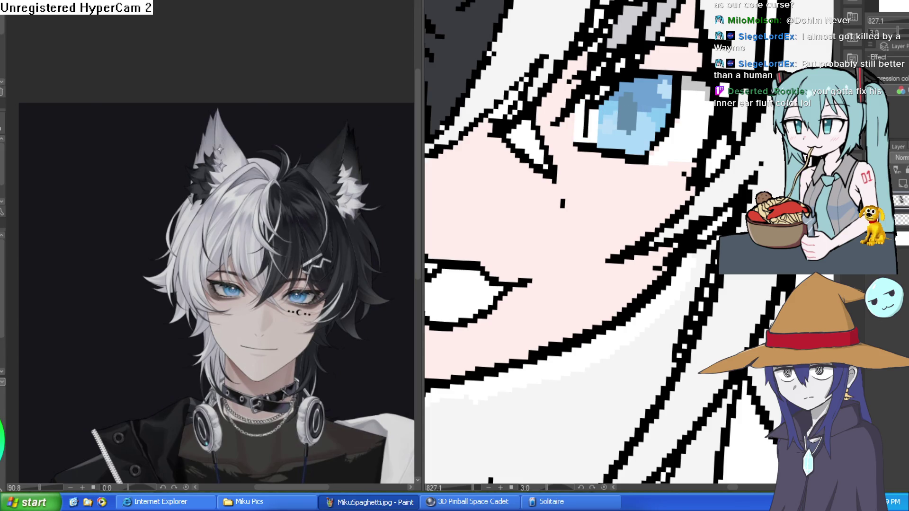
pyautogui.moveTo(608, 130)
pyautogui.mouseDown()
pyautogui.moveTo(580, 138)
pyautogui.moveTo(592, 109)
pyautogui.moveTo(594, 141)
pyautogui.mouseUp()
pyautogui.scroll(-5, 710, 135)
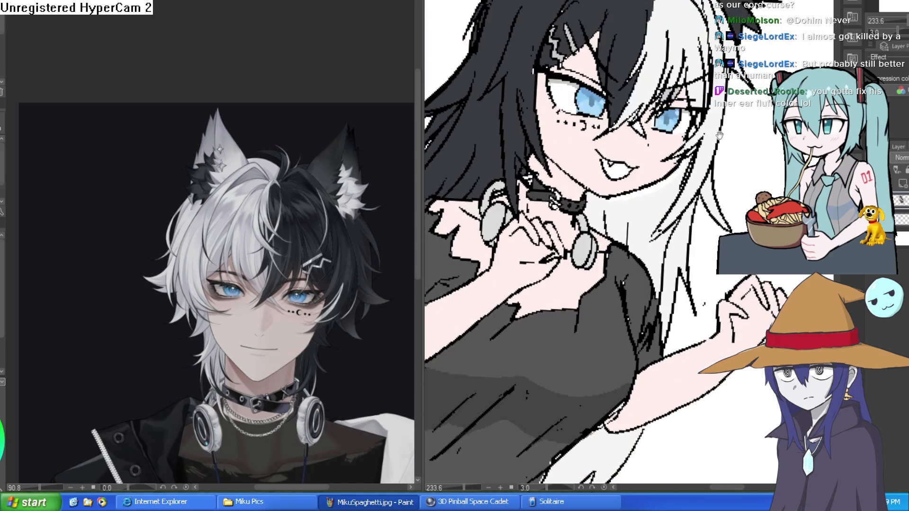
pyautogui.scroll(5, 696, 129)
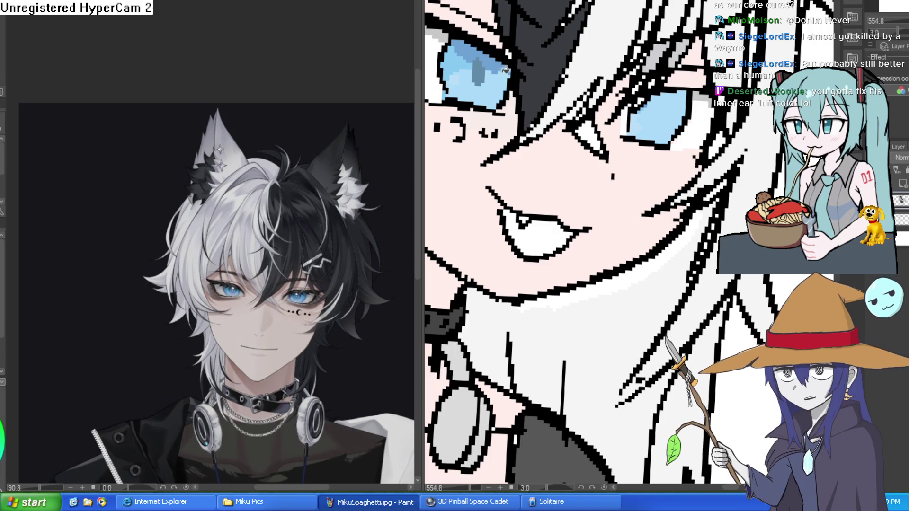
pyautogui.scroll(-5, 603, 80)
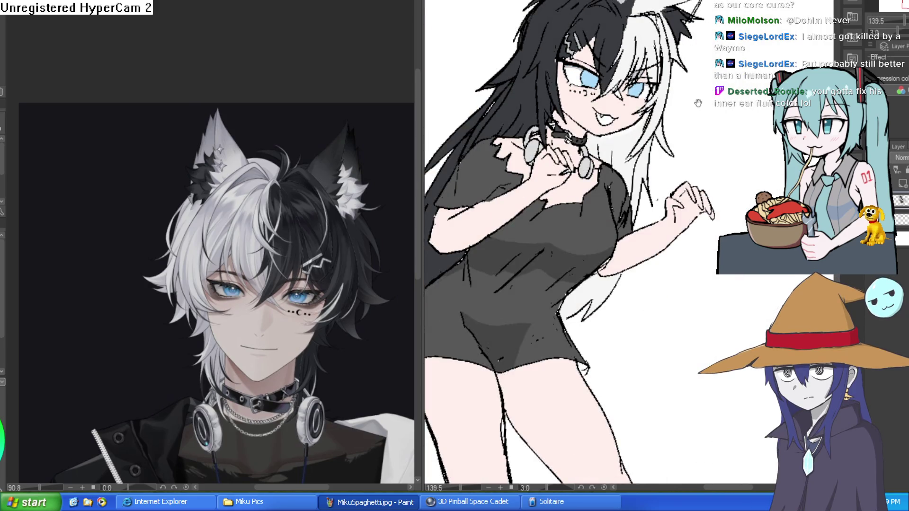
pyautogui.scroll(-3, 697, 103)
pyautogui.moveTo(735, 110)
pyautogui.mouseDown()
pyautogui.moveTo(734, 124)
pyautogui.moveTo(720, 112)
pyautogui.mouseUp()
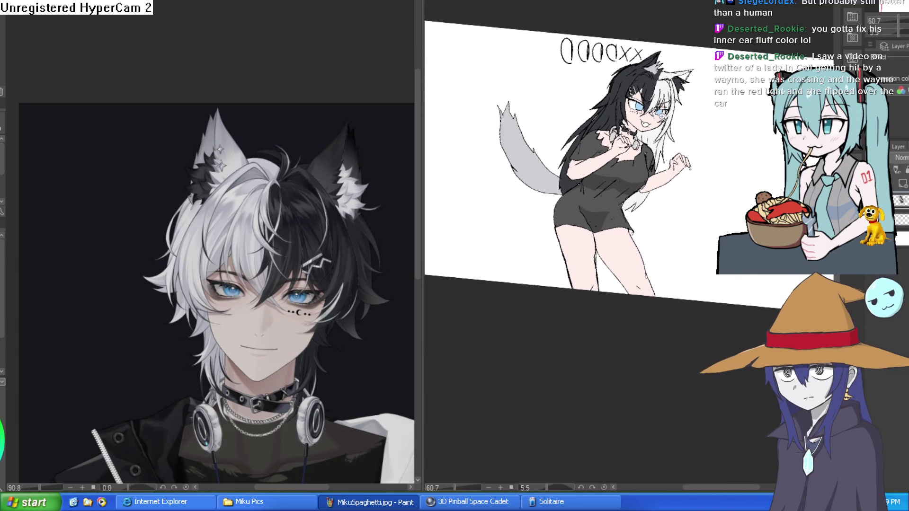
# Add a small white highlight to the girl's iris.
pyautogui.scroll(8, 661, 115)
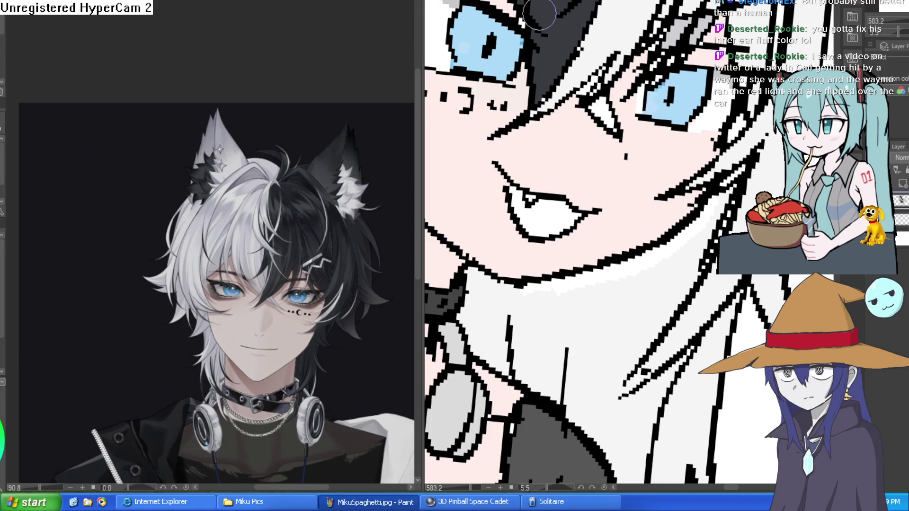
pyautogui.scroll(-6, 488, 42)
pyautogui.moveTo(656, 77); pyautogui.dragTo(617, 117)
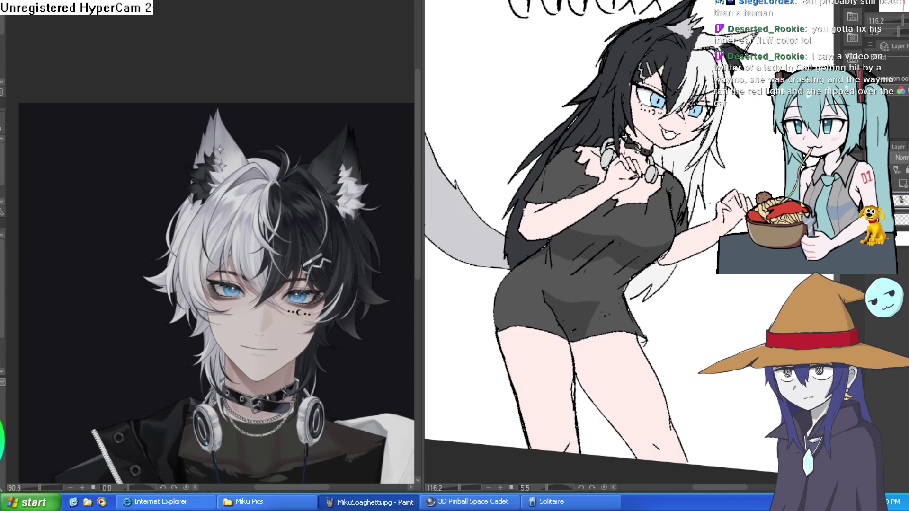
pyautogui.scroll(6, 681, 114)
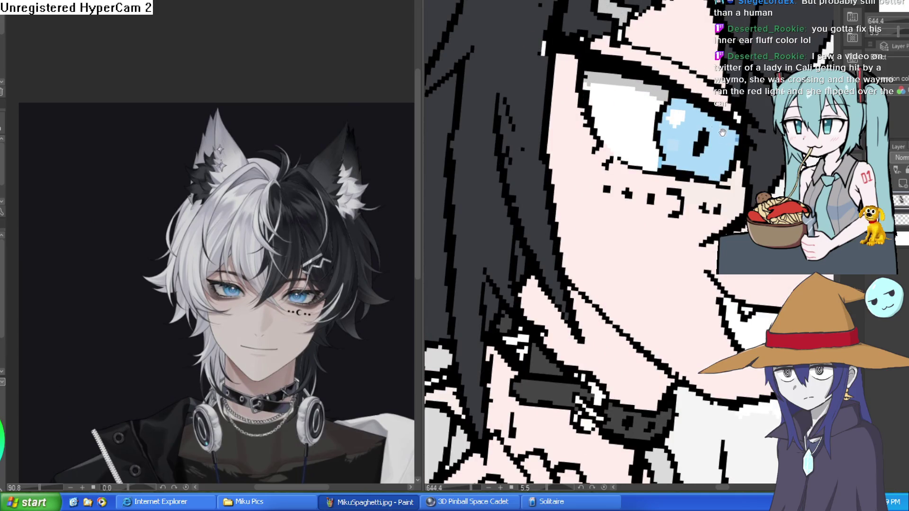
pyautogui.scroll(1, 681, 113)
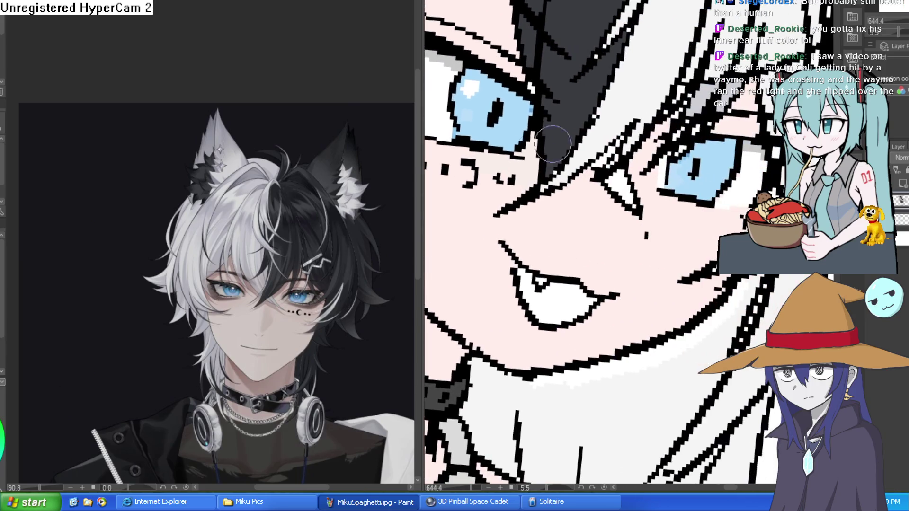
pyautogui.click(725, 164)
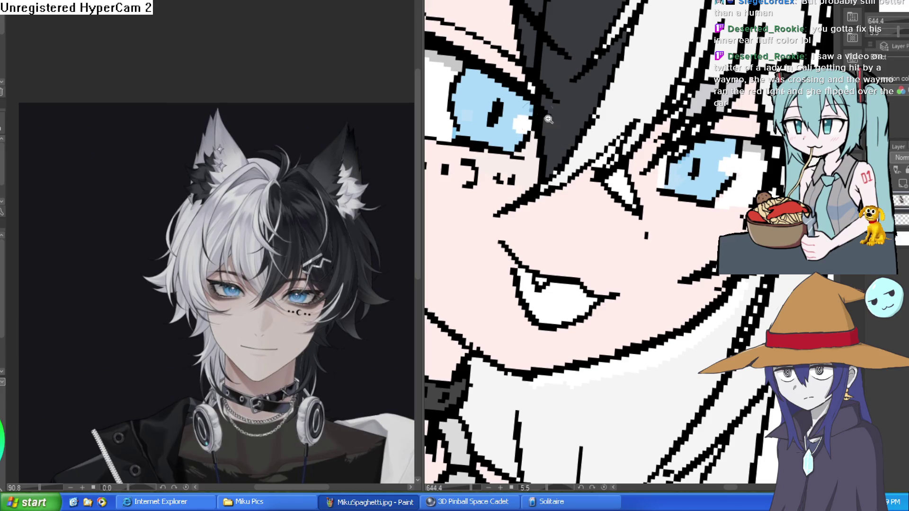
# Fill the open mouth with pink and zoom out to see the whole character.
pyautogui.scroll(-7, 730, 176)
pyautogui.scroll(6, 664, 182)
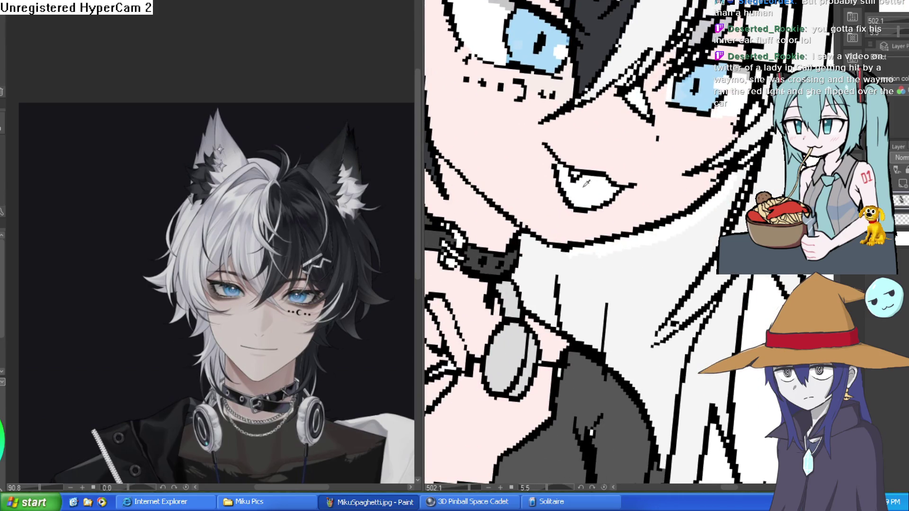
pyautogui.click(598, 181)
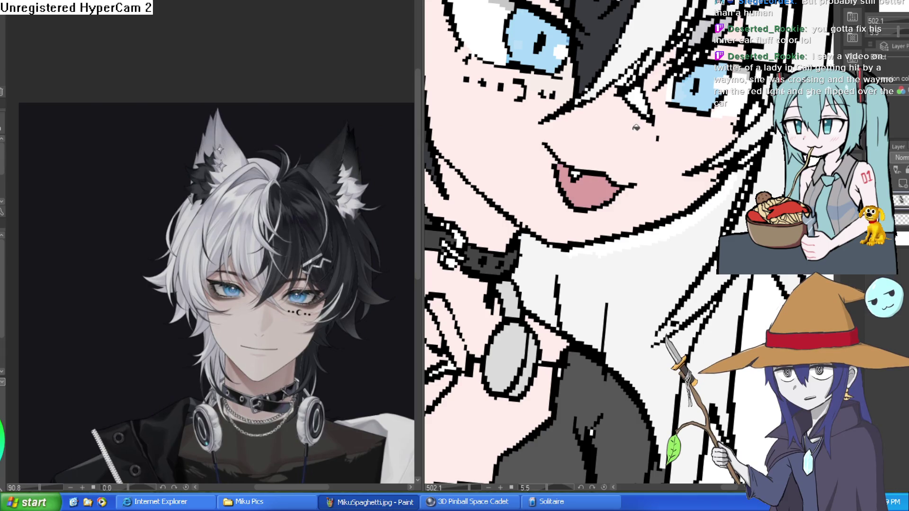
pyautogui.scroll(-7, 706, 150)
pyautogui.moveTo(706, 150)
pyautogui.mouseDown()
pyautogui.moveTo(751, 176)
pyautogui.moveTo(754, 169)
pyautogui.mouseUp()
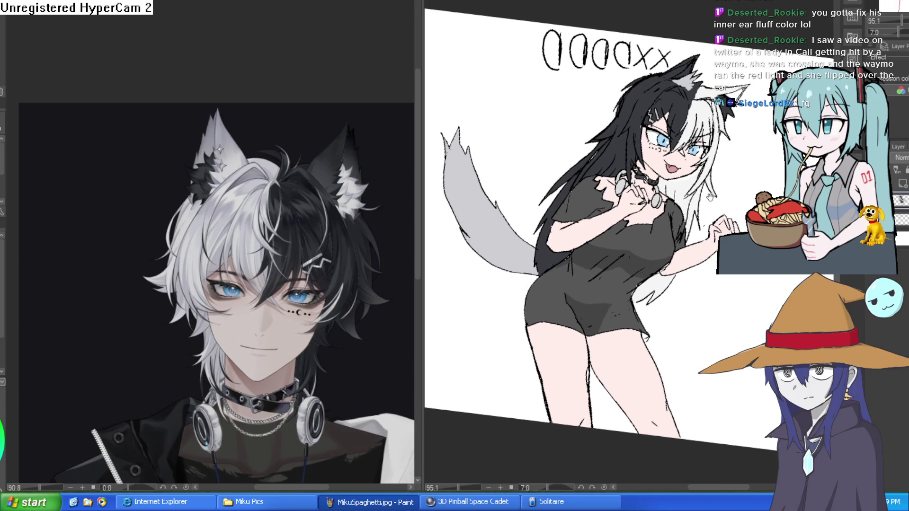
pyautogui.scroll(-2, 710, 197)
pyautogui.moveTo(710, 197)
pyautogui.mouseDown()
pyautogui.moveTo(710, 240)
pyautogui.moveTo(737, 226)
pyautogui.mouseUp()
# Reset the view to upright 100%, mirror it horizontally, and rotate around the eye.
pyautogui.hotkey('ctrl', 'alt', '0')
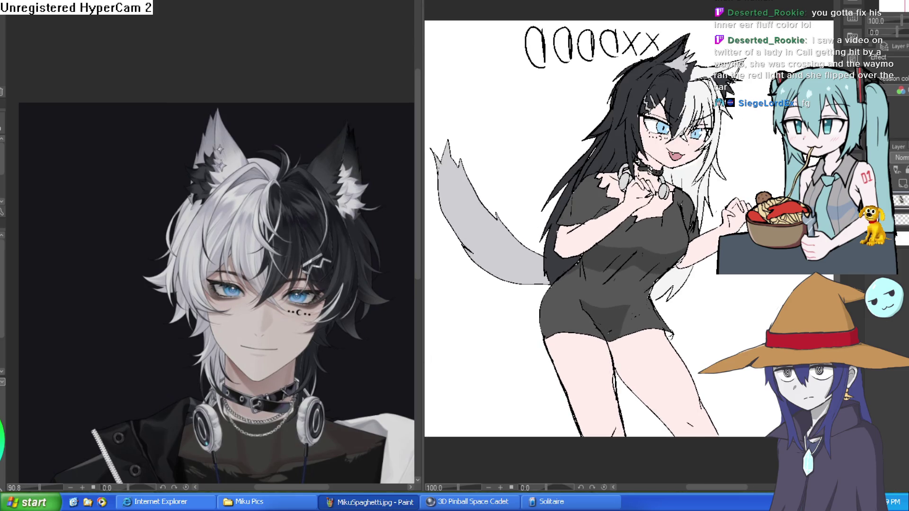
pyautogui.press('h')
pyautogui.press('h')
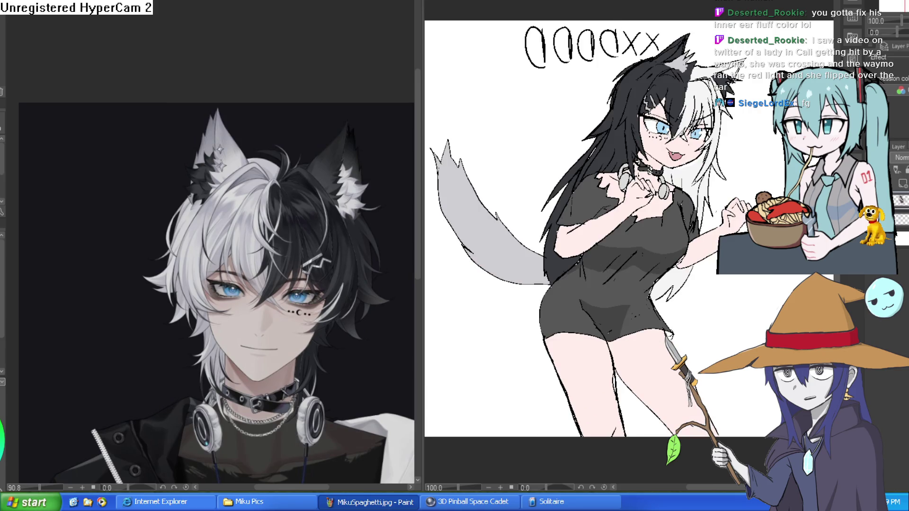
pyautogui.scroll(4, 758, 138)
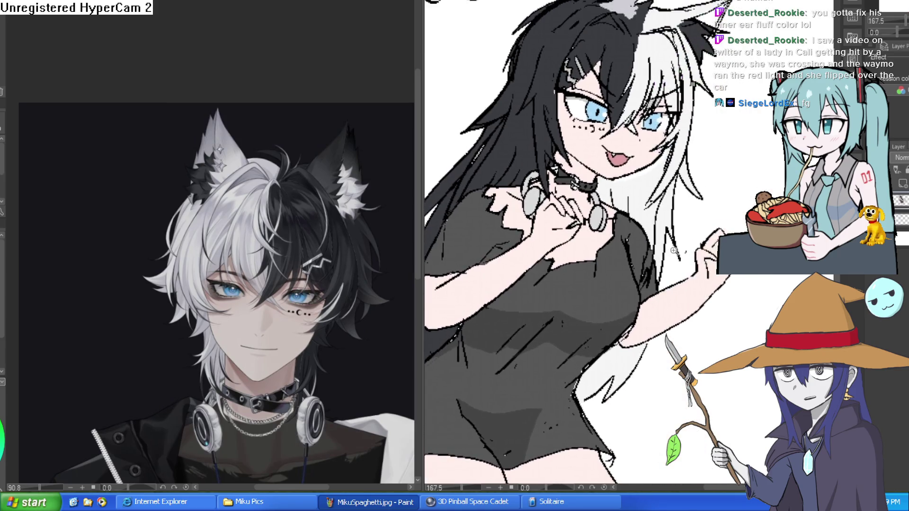
pyautogui.scroll(-3, 704, 207)
pyautogui.moveTo(704, 207); pyautogui.dragTo(693, 205)
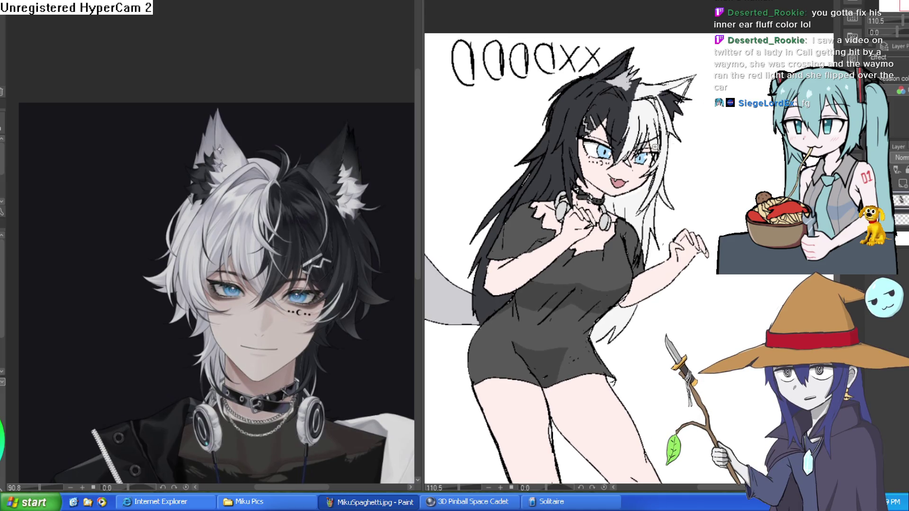
pyautogui.scroll(5, 655, 147)
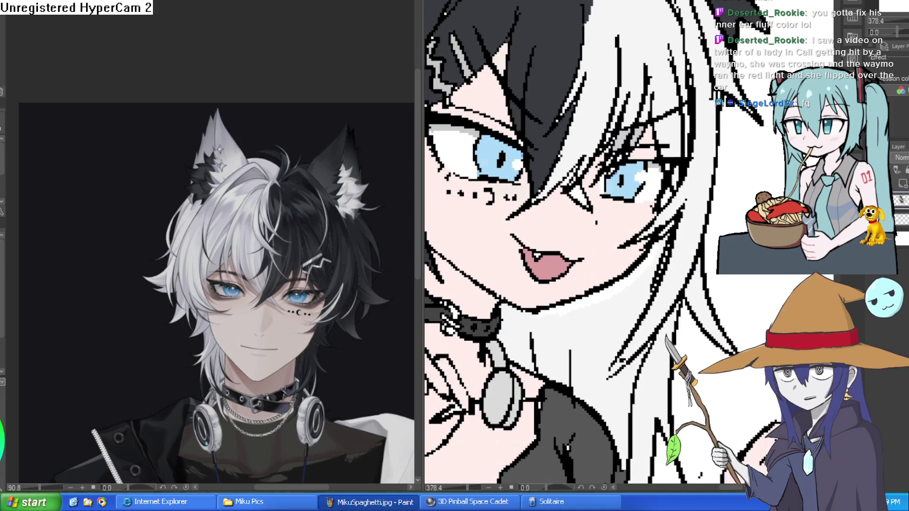
pyautogui.scroll(1, 639, 168)
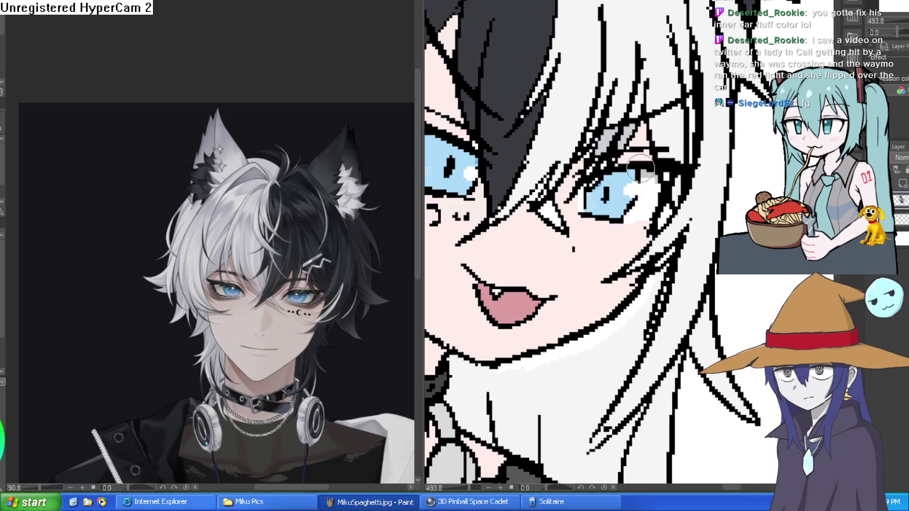
pyautogui.moveTo(671, 158)
pyautogui.mouseDown()
pyautogui.moveTo(722, 237)
pyautogui.moveTo(704, 298)
pyautogui.moveTo(696, 125)
pyautogui.moveTo(697, 137)
pyautogui.mouseUp()
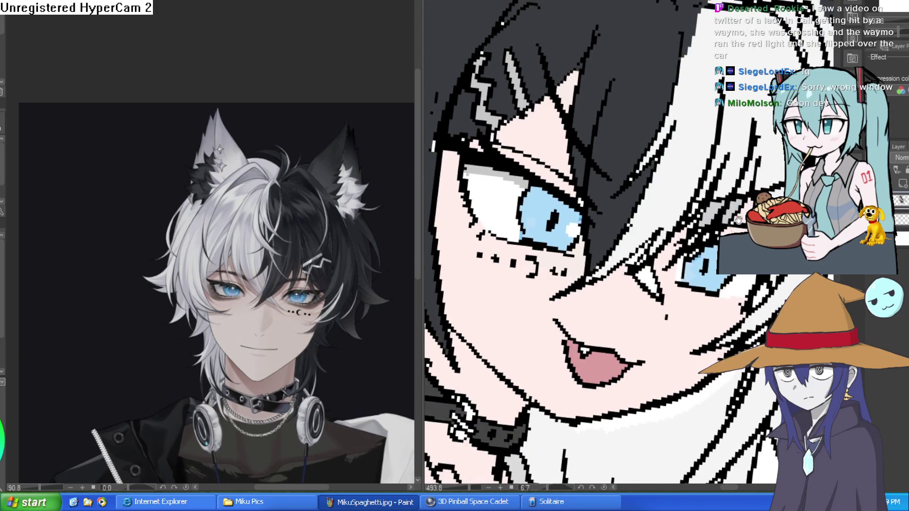
# Zoom in on the girl's eye and select the area around her face.
pyautogui.scroll(-5, 697, 283)
pyautogui.moveTo(696, 283); pyautogui.dragTo(705, 180)
pyautogui.scroll(6, 706, 181)
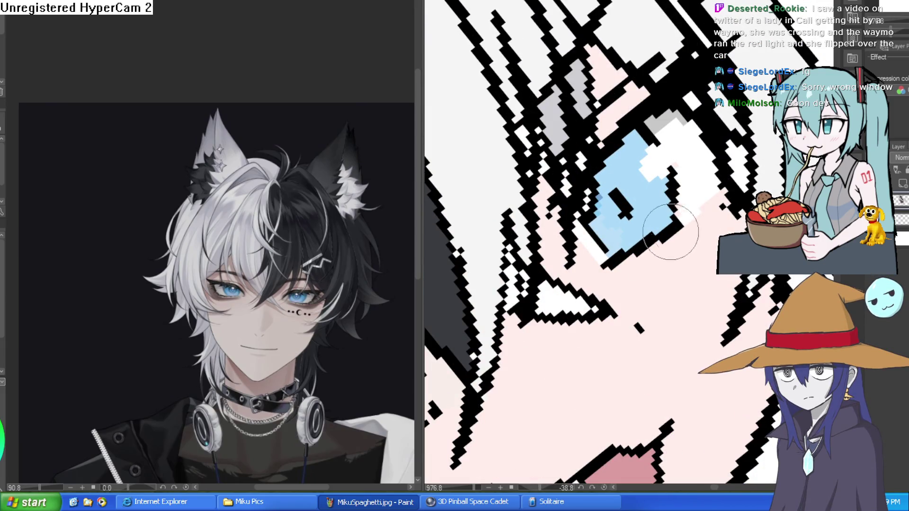
pyautogui.moveTo(681, 258)
pyautogui.mouseDown()
pyautogui.moveTo(665, 206)
pyautogui.moveTo(592, 199)
pyautogui.moveTo(544, 142)
pyautogui.mouseUp()
pyautogui.scroll(-5, 627, 183)
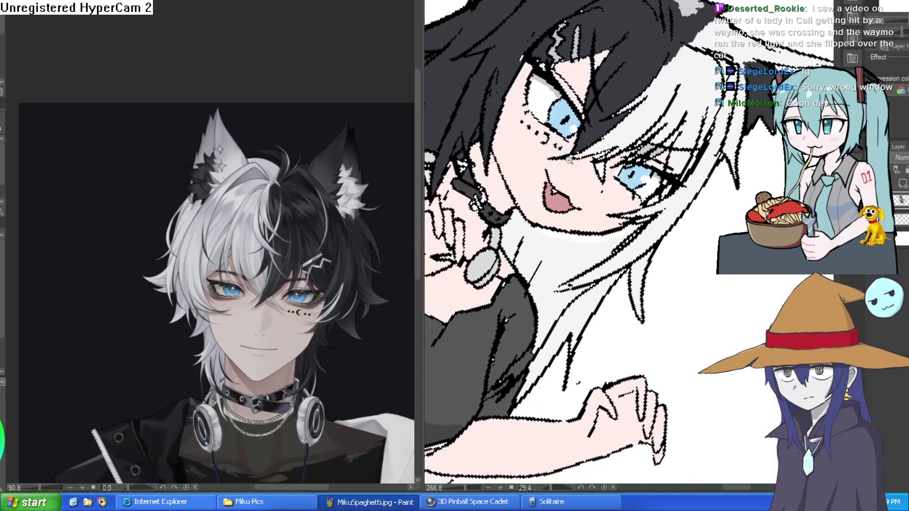
pyautogui.scroll(4, 527, 137)
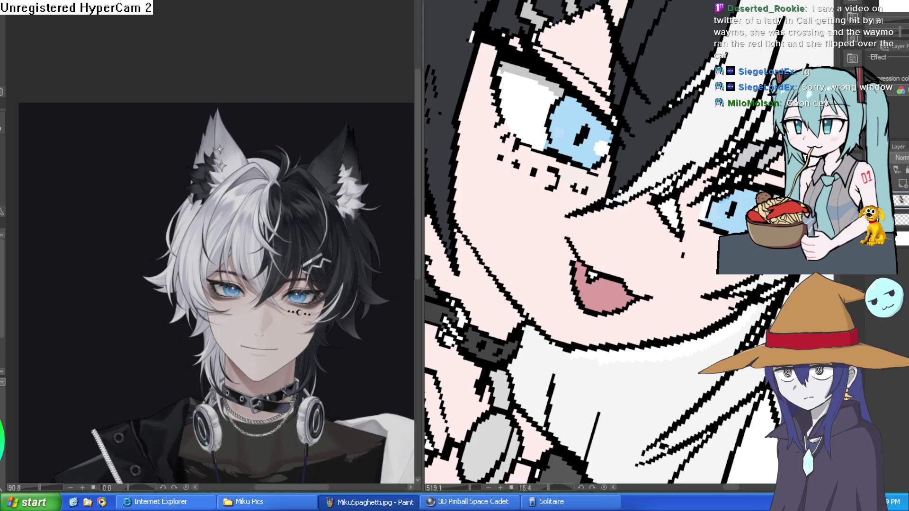
pyautogui.click(577, 222)
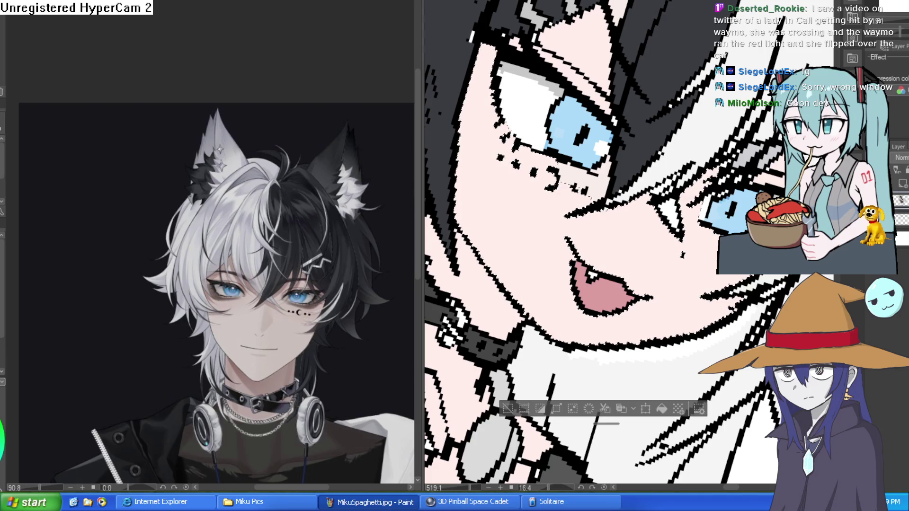
# Paint pink along the lower eyelid and a short black line at the eye's corner.
pyautogui.moveTo(615, 190)
pyautogui.mouseDown()
pyautogui.moveTo(663, 119)
pyautogui.moveTo(696, 116)
pyautogui.mouseUp()
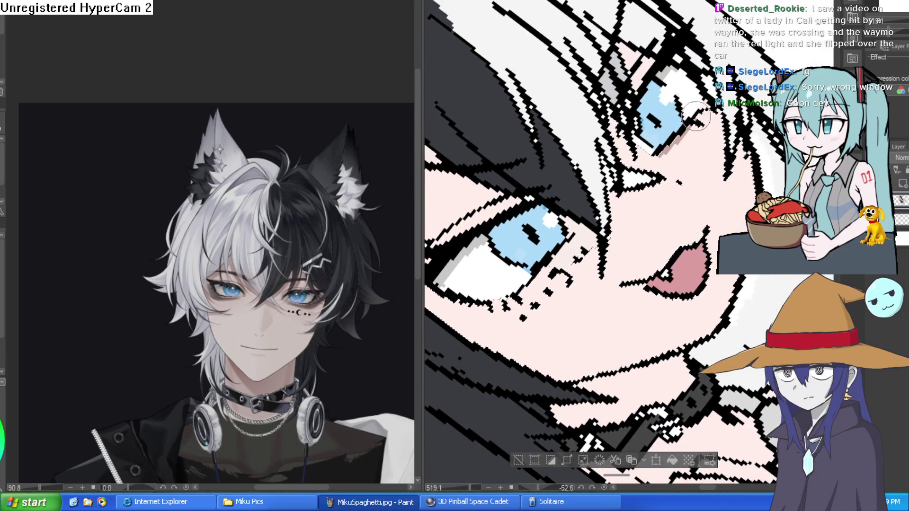
pyautogui.moveTo(574, 239); pyautogui.dragTo(509, 303)
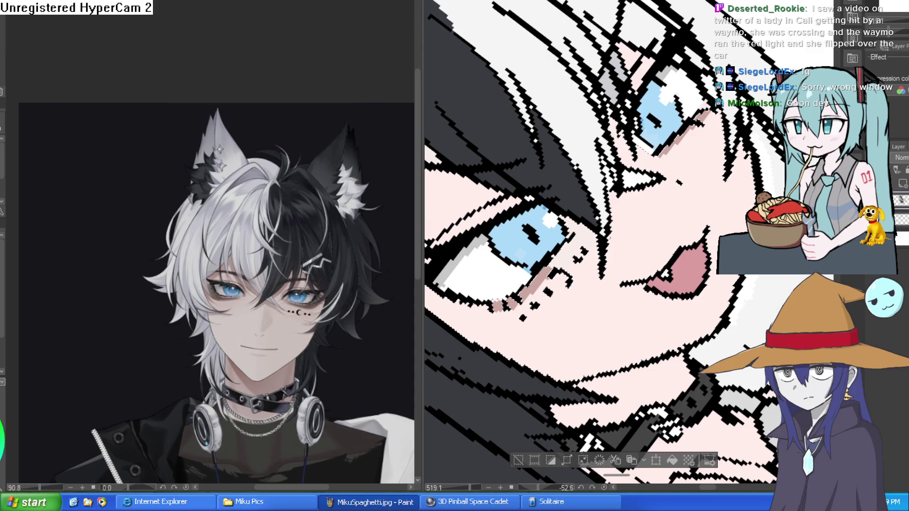
pyautogui.moveTo(534, 260); pyautogui.dragTo(544, 269)
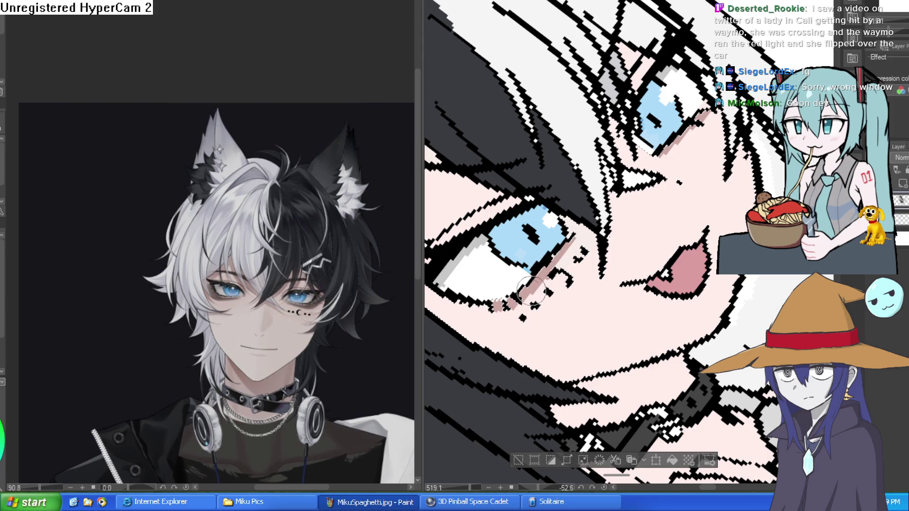
pyautogui.moveTo(625, 137); pyautogui.dragTo(738, 160)
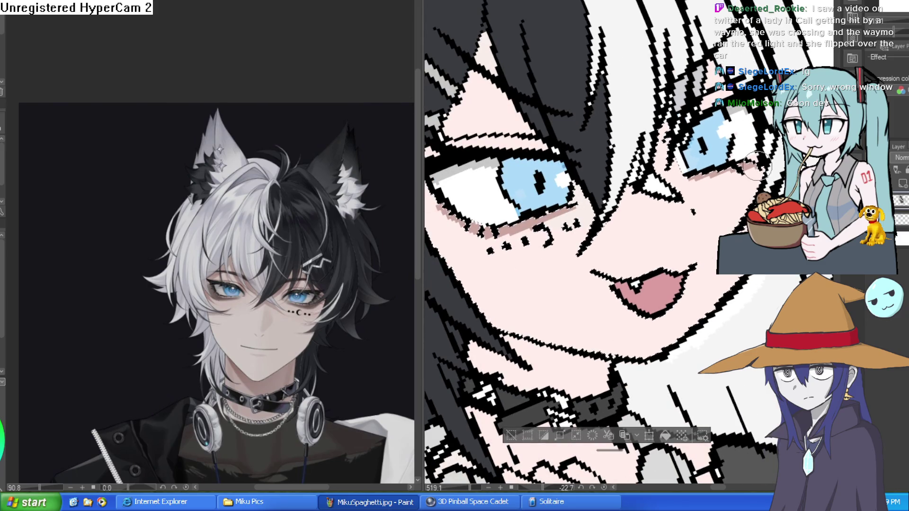
pyautogui.moveTo(615, 142)
pyautogui.mouseDown()
pyautogui.moveTo(544, 199)
pyautogui.moveTo(478, 218)
pyautogui.mouseUp()
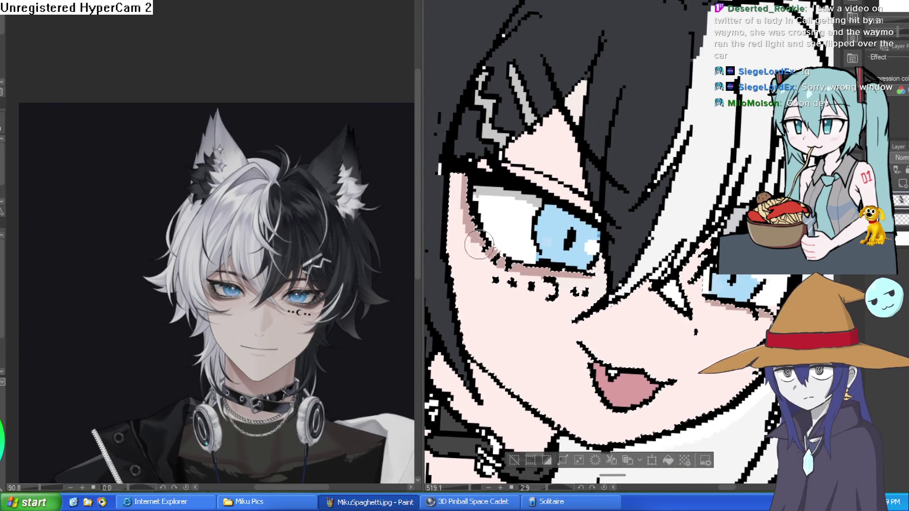
pyautogui.scroll(-5, 506, 265)
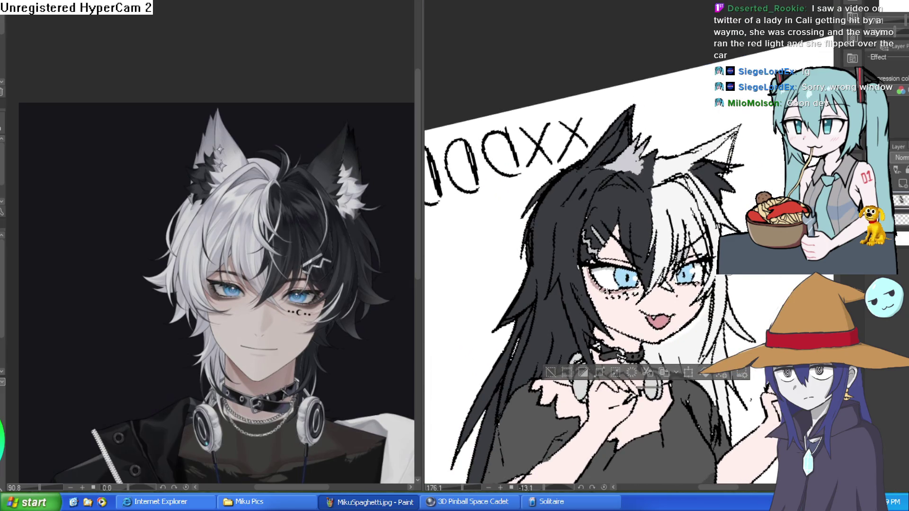
# Center the character and paint dark pixels along the eyelid.
pyautogui.scroll(5, 691, 283)
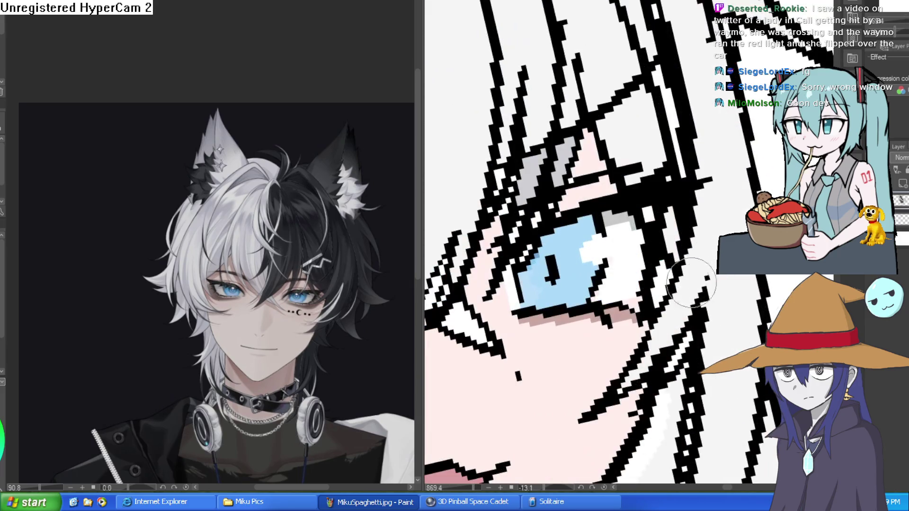
pyautogui.scroll(-5, 691, 283)
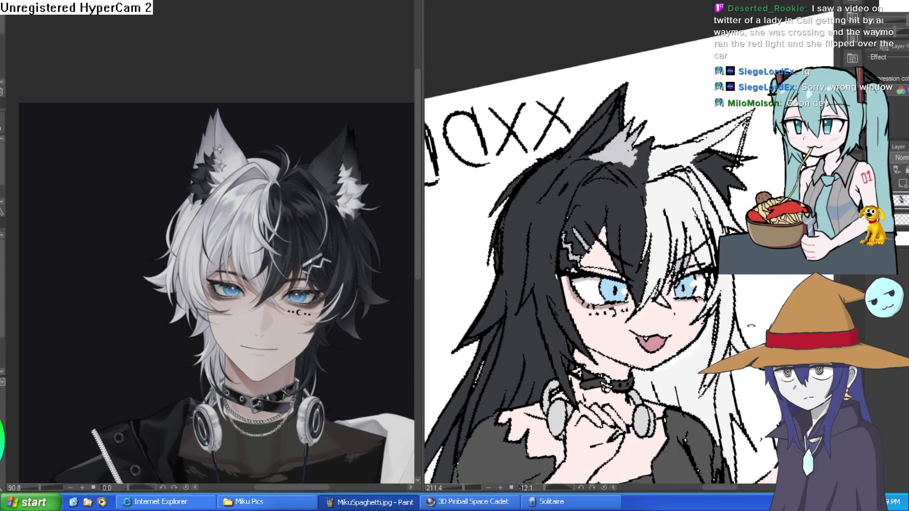
pyautogui.scroll(-3, 707, 209)
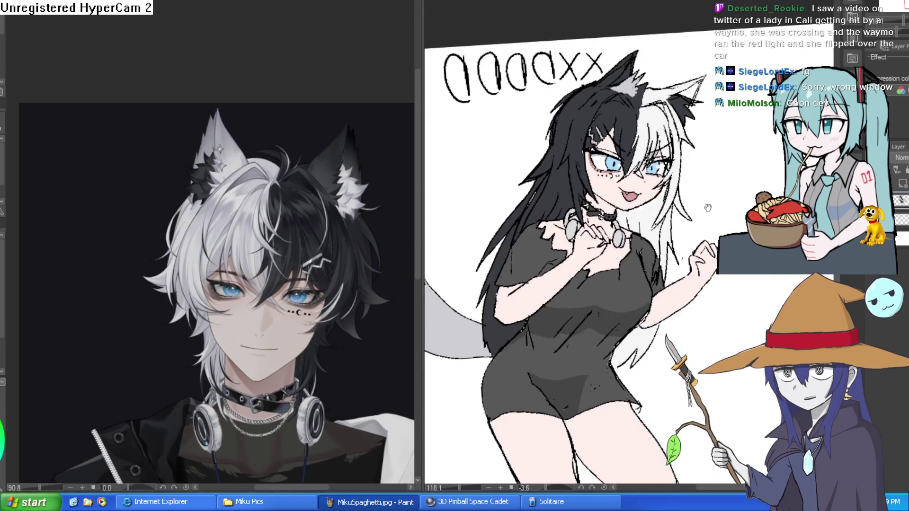
pyautogui.moveTo(707, 208); pyautogui.dragTo(689, 146)
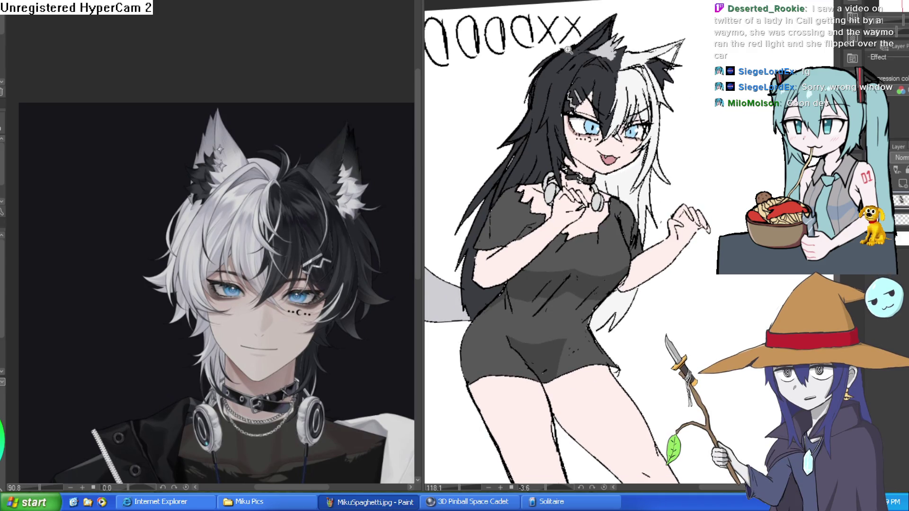
pyautogui.scroll(5, 577, 93)
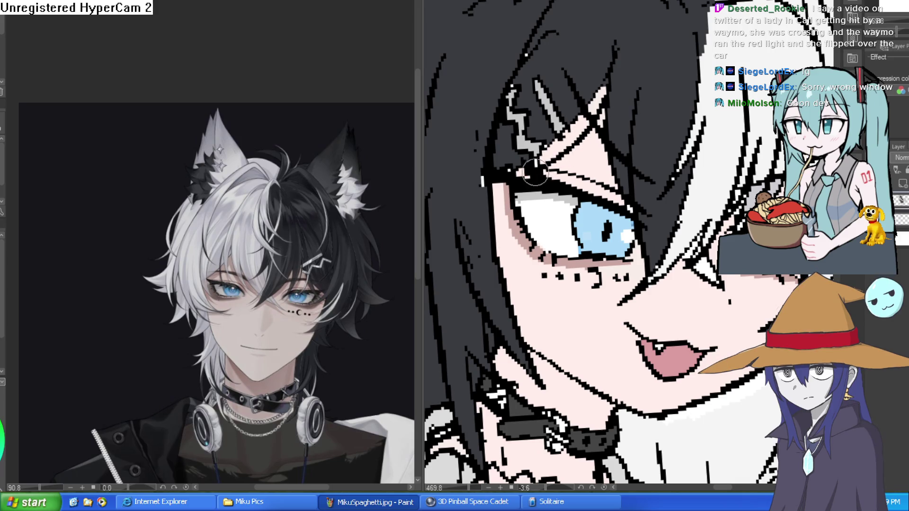
pyautogui.moveTo(542, 153); pyautogui.dragTo(552, 164)
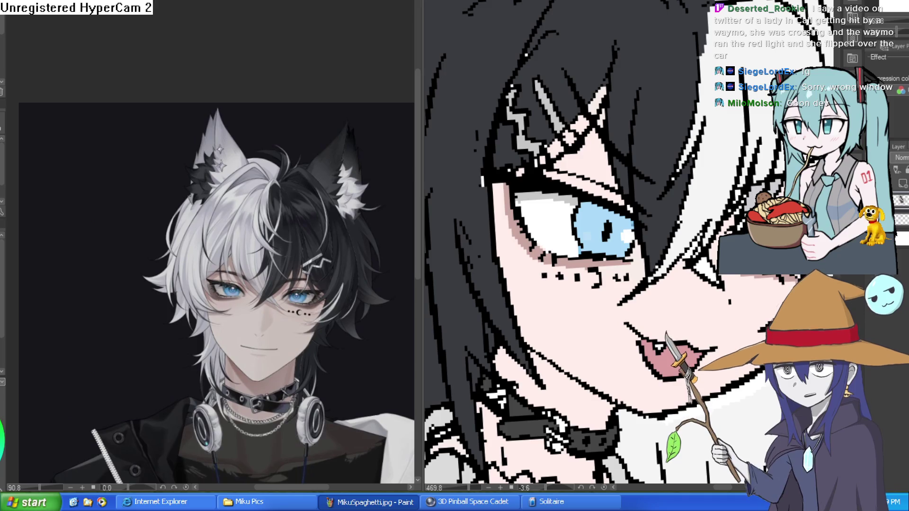
# Switch to Construct 3 and flip between the Layout 2 and titlescreen layouts.
pyautogui.hotkey('alt', 'Tab')
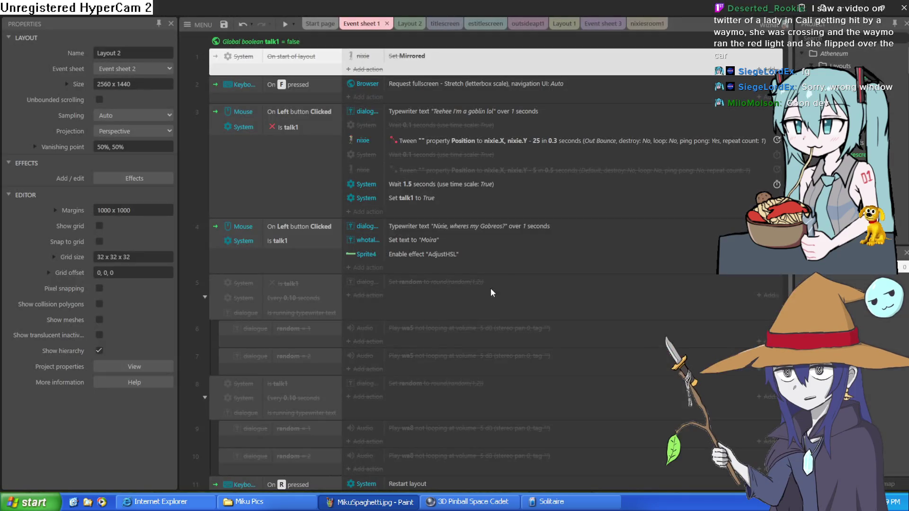
pyautogui.click(408, 23)
pyautogui.click(435, 23)
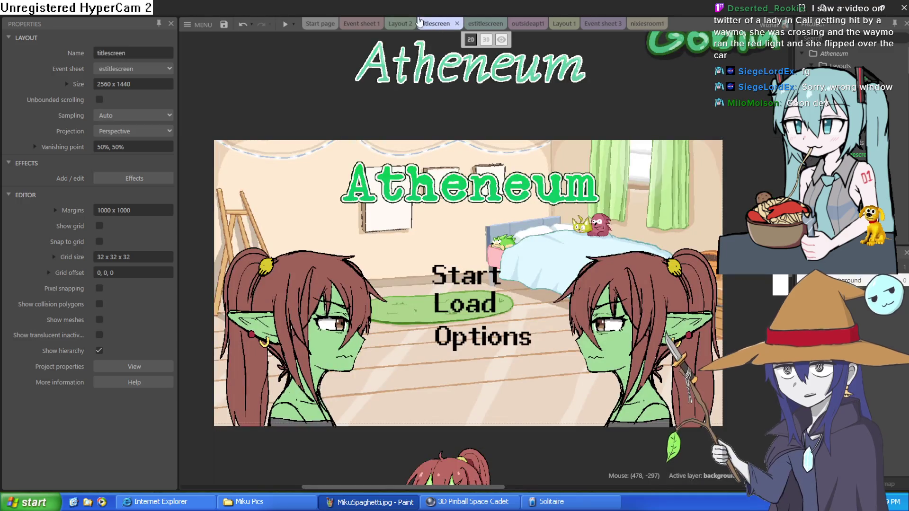
pyautogui.click(404, 24)
pyautogui.click(436, 24)
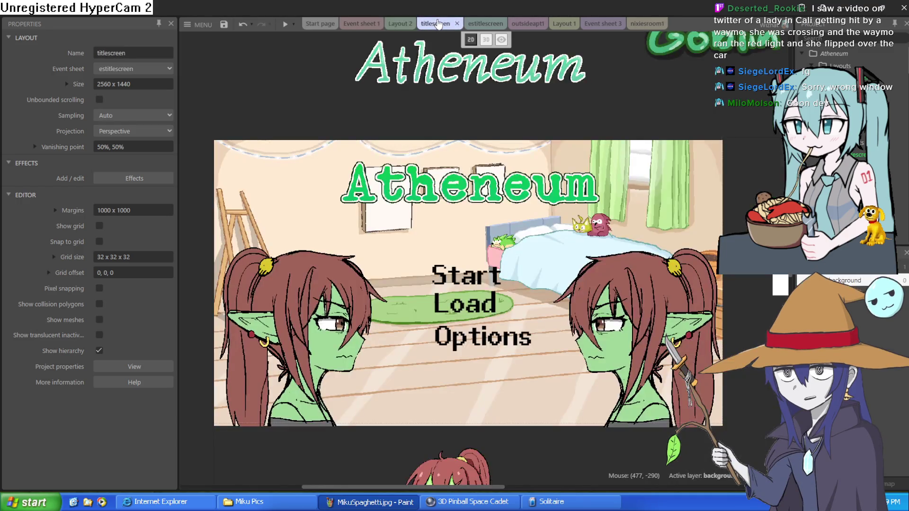
pyautogui.moveTo(456, 122)
pyautogui.mouseDown()
pyautogui.moveTo(454, 102)
pyautogui.moveTo(462, 109)
pyautogui.mouseUp()
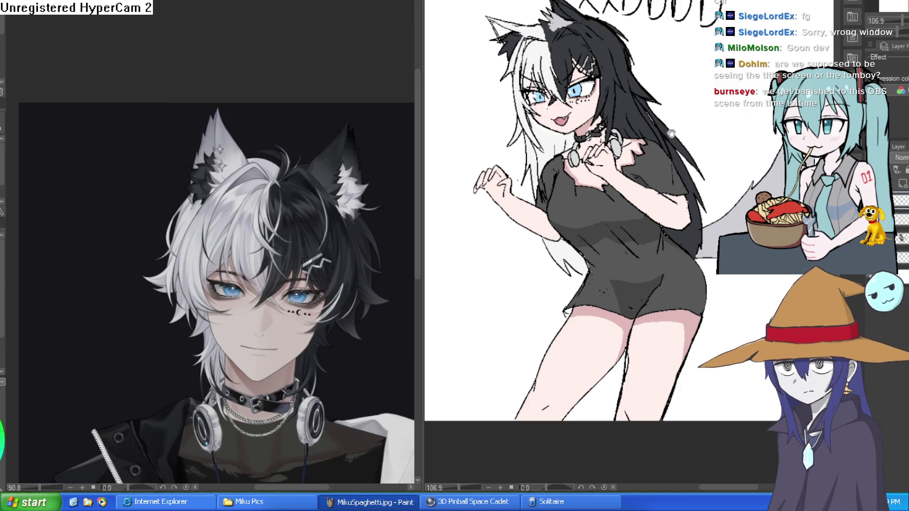
# Pan and zoom the right-hand canvas onto the girl's upper body and grey tail.
pyautogui.moveTo(700, 118); pyautogui.dragTo(688, 148)
pyautogui.scroll(3, 706, 147)
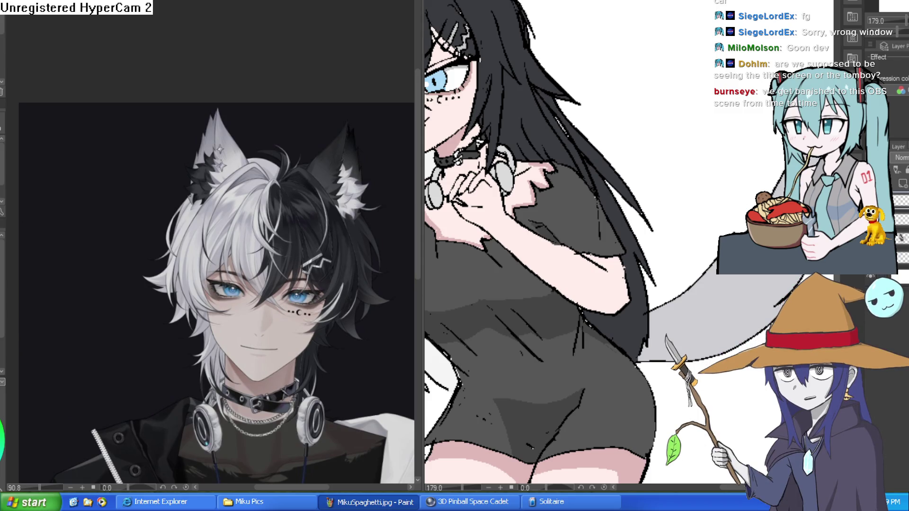
pyautogui.moveTo(713, 182); pyautogui.dragTo(675, 179)
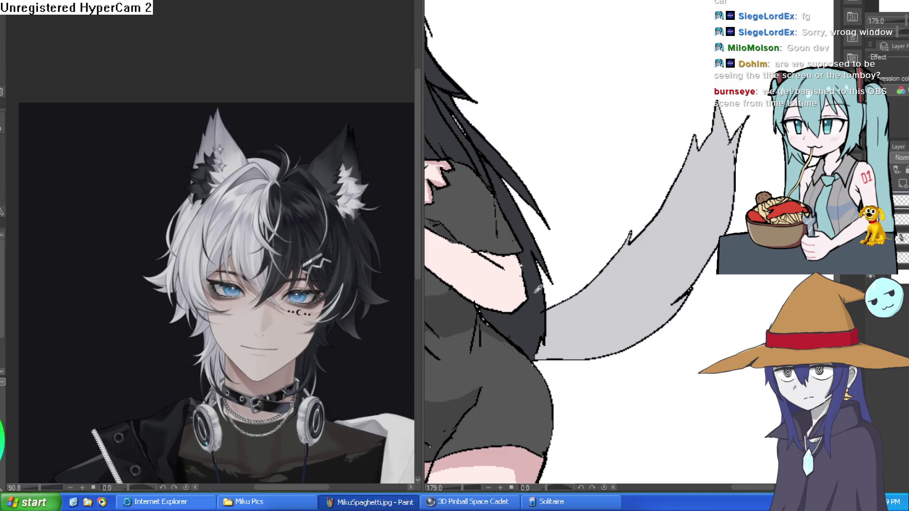
# Fill the wolf girl's tail tip with dark grey and tilt the view to check it.
pyautogui.moveTo(671, 189)
pyautogui.mouseDown()
pyautogui.moveTo(678, 184)
pyautogui.moveTo(687, 217)
pyautogui.moveTo(728, 208)
pyautogui.mouseUp()
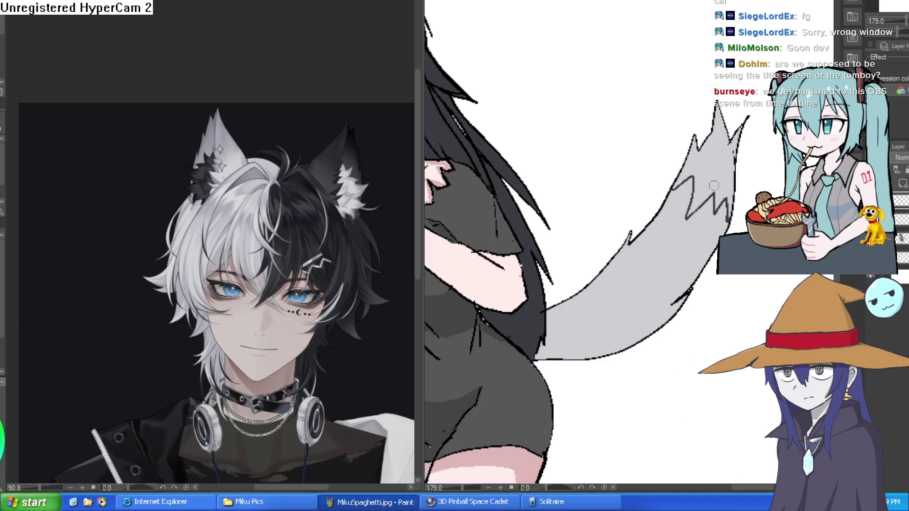
pyautogui.click(714, 158)
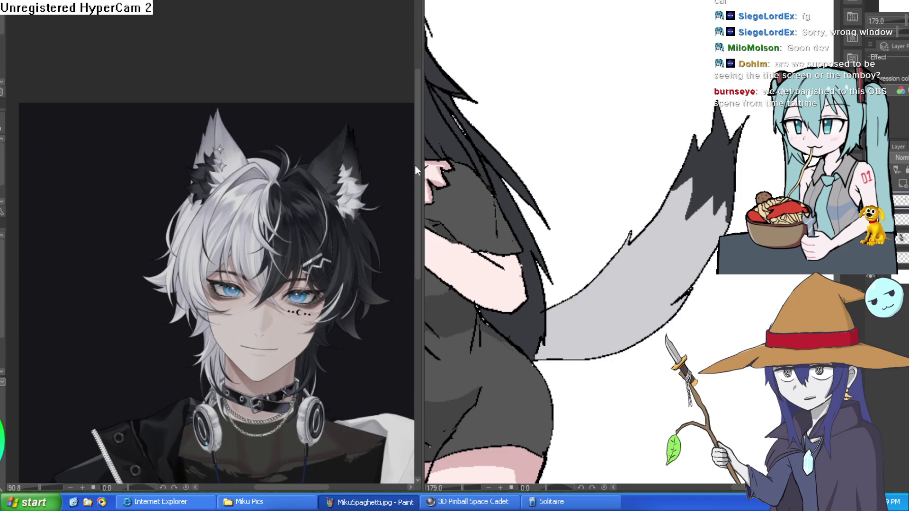
pyautogui.moveTo(671, 272); pyautogui.dragTo(678, 256)
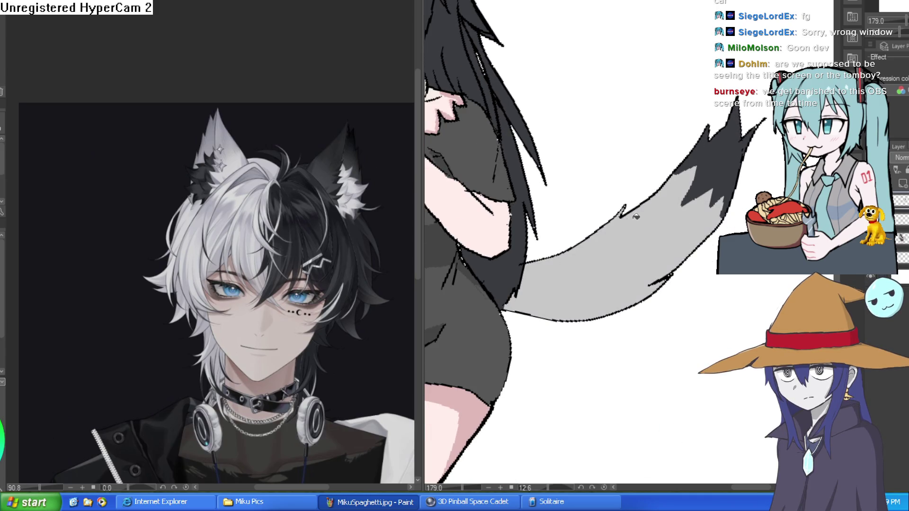
pyautogui.scroll(-5, 661, 274)
pyautogui.scroll(5, 616, 171)
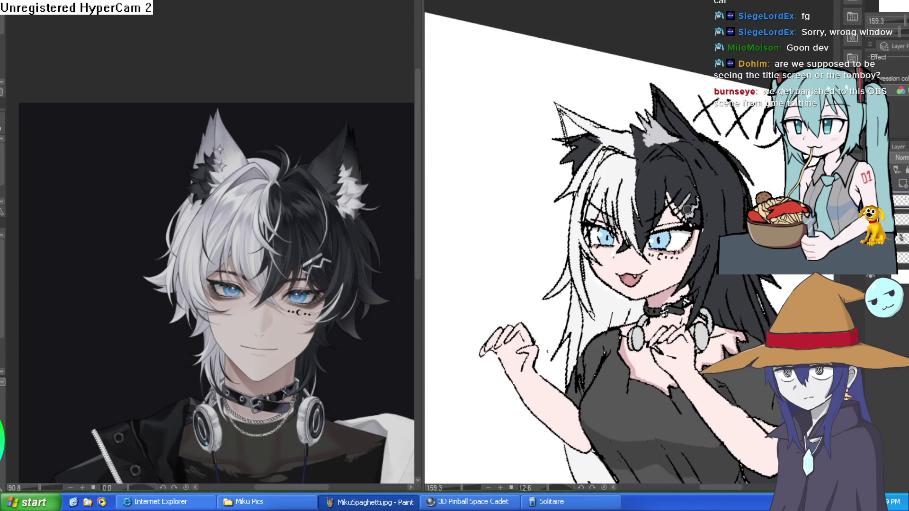
pyautogui.moveTo(616, 162); pyautogui.dragTo(586, 132)
# Draw a grey zigzag fur line inside the tail.
pyautogui.scroll(-2, 586, 133)
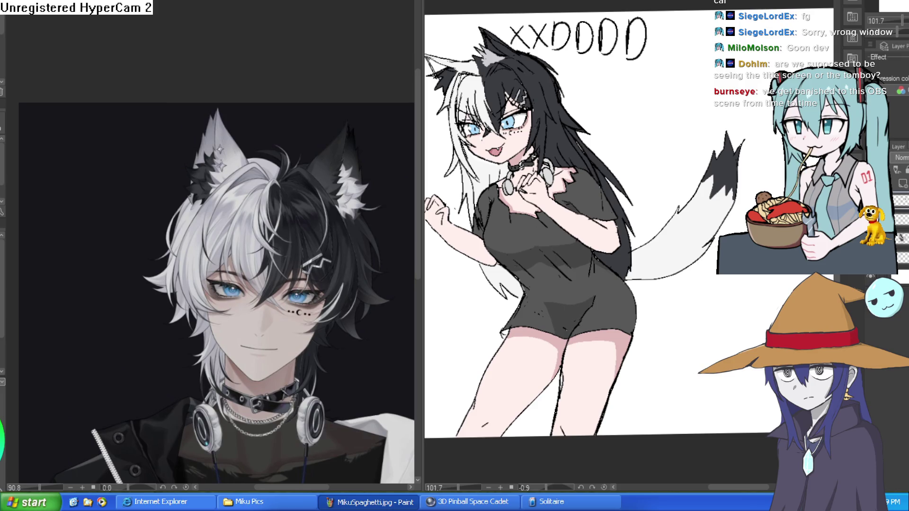
pyautogui.scroll(2, 667, 188)
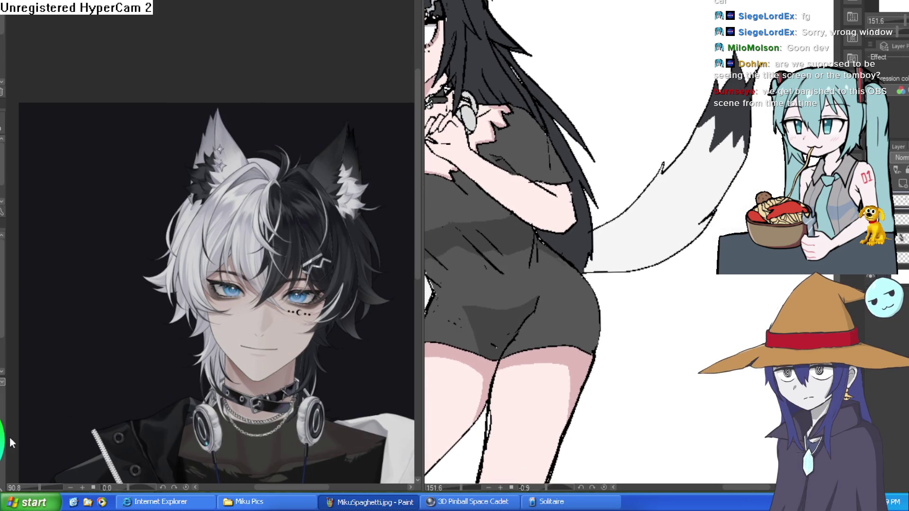
pyautogui.moveTo(682, 153)
pyautogui.mouseDown()
pyautogui.moveTo(653, 257)
pyautogui.moveTo(624, 219)
pyautogui.moveTo(612, 264)
pyautogui.mouseUp()
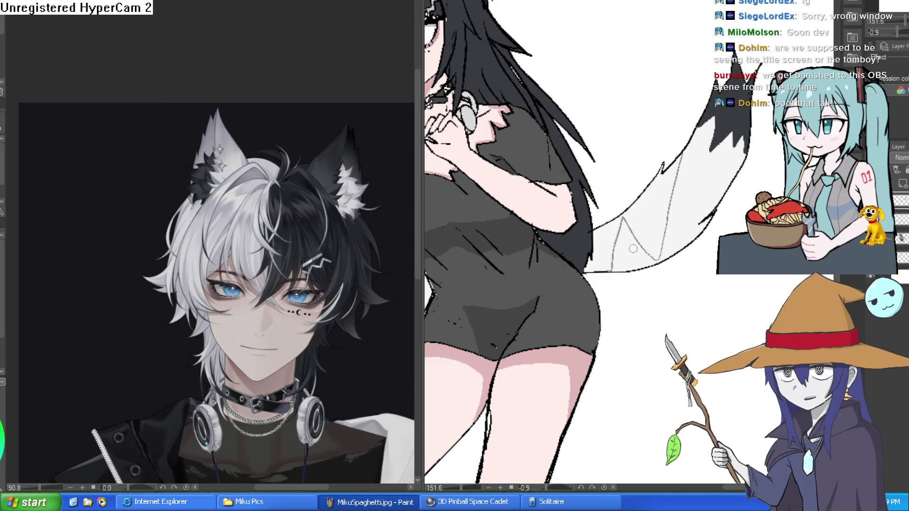
# Redraw grey zigzag and V-shaped fur lines in the tail, undoing unwanted strokes.
pyautogui.hotkey('ctrl', 'z')
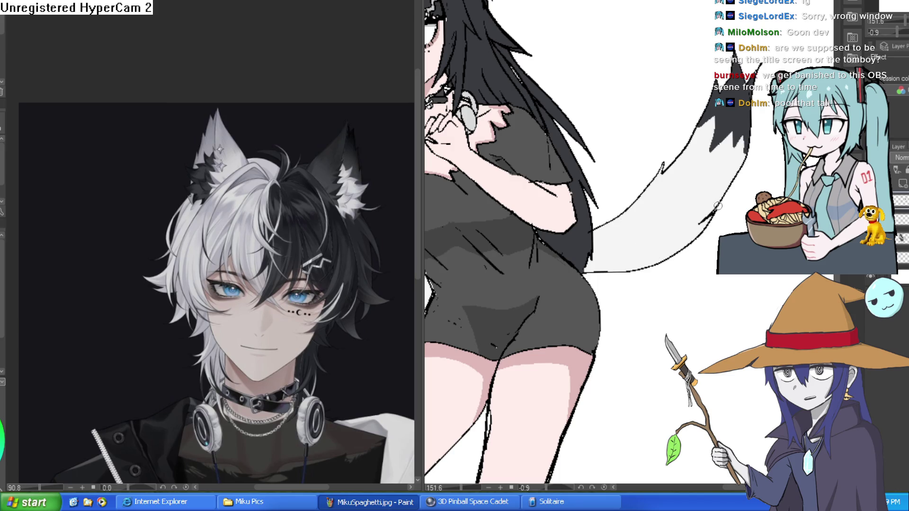
pyautogui.moveTo(717, 206)
pyautogui.mouseDown()
pyautogui.moveTo(665, 176)
pyautogui.moveTo(642, 195)
pyautogui.moveTo(641, 268)
pyautogui.moveTo(597, 247)
pyautogui.mouseUp()
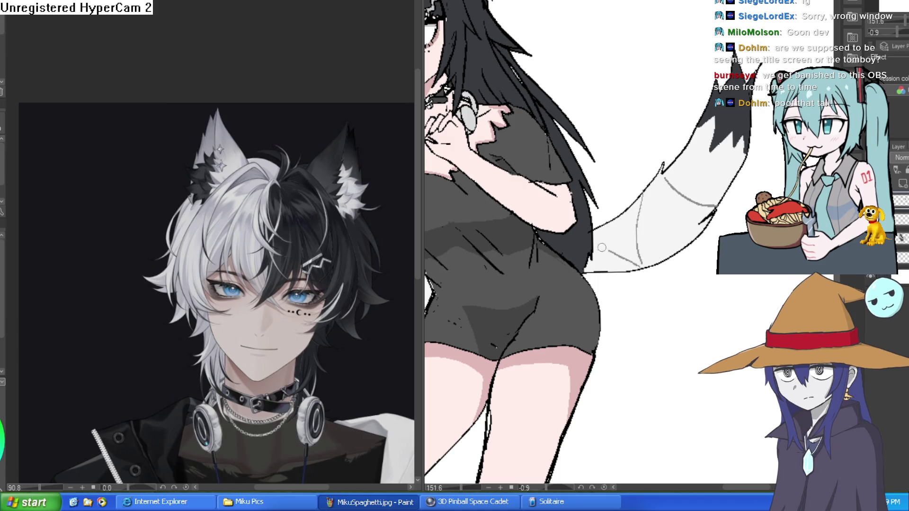
pyautogui.scroll(-5, 705, 227)
pyautogui.scroll(6, 700, 214)
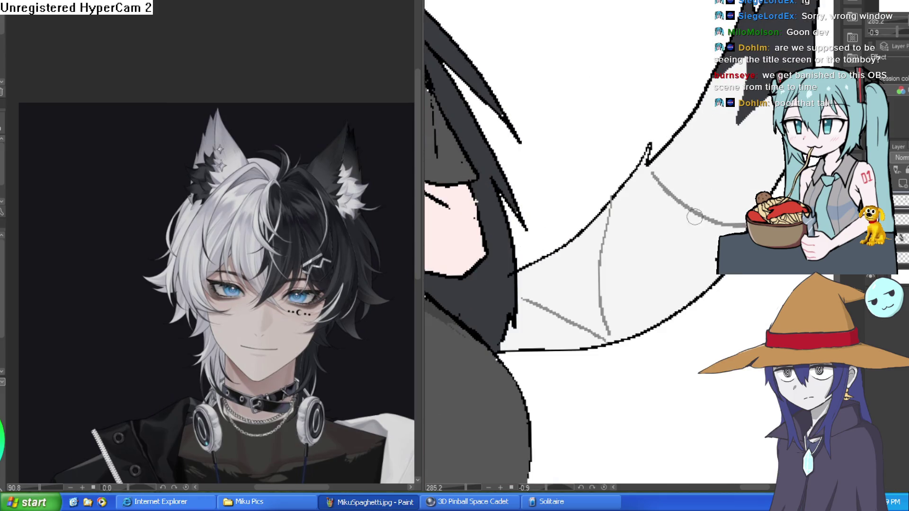
pyautogui.moveTo(614, 284); pyautogui.dragTo(648, 185)
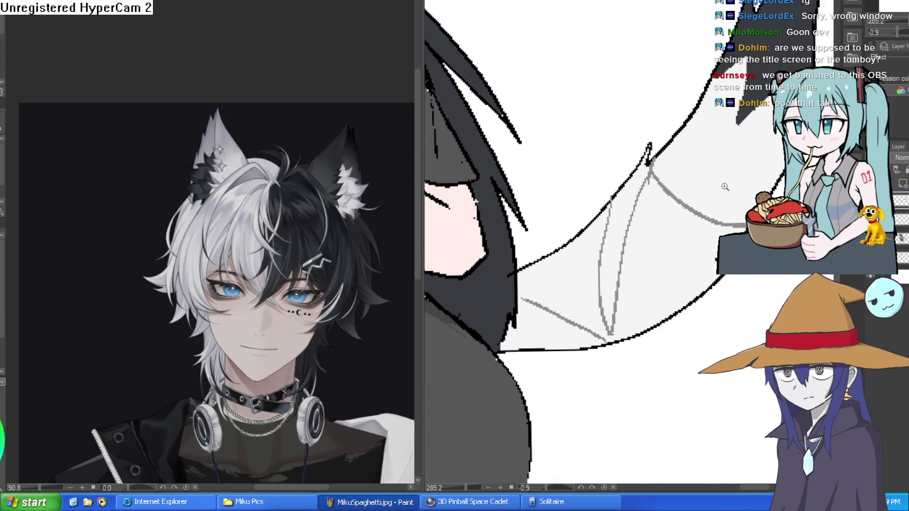
pyautogui.scroll(-5, 724, 190)
pyautogui.scroll(4, 738, 194)
pyautogui.hotkey('ctrl', 'z')
pyautogui.hotkey('ctrl', 'z')
pyautogui.hotkey('ctrl', 'z')
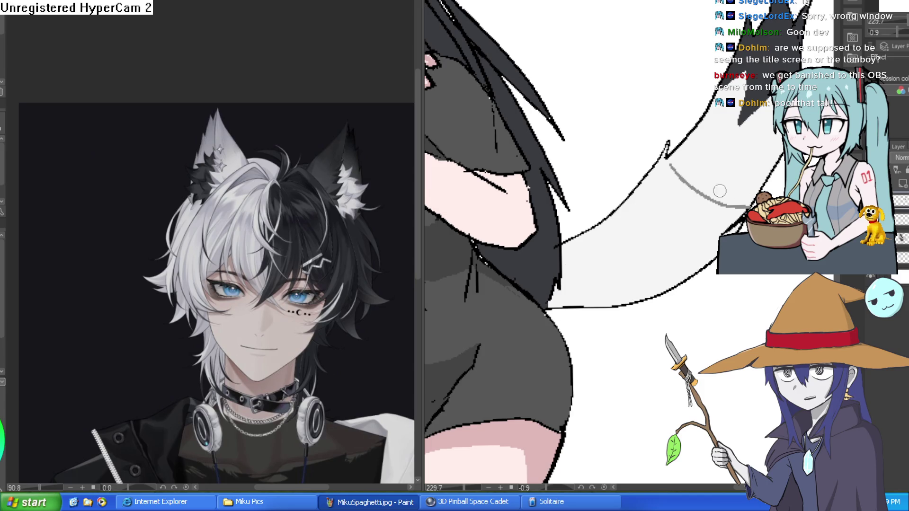
pyautogui.moveTo(668, 162)
pyautogui.mouseDown()
pyautogui.moveTo(649, 270)
pyautogui.moveTo(596, 230)
pyautogui.moveTo(579, 289)
pyautogui.mouseUp()
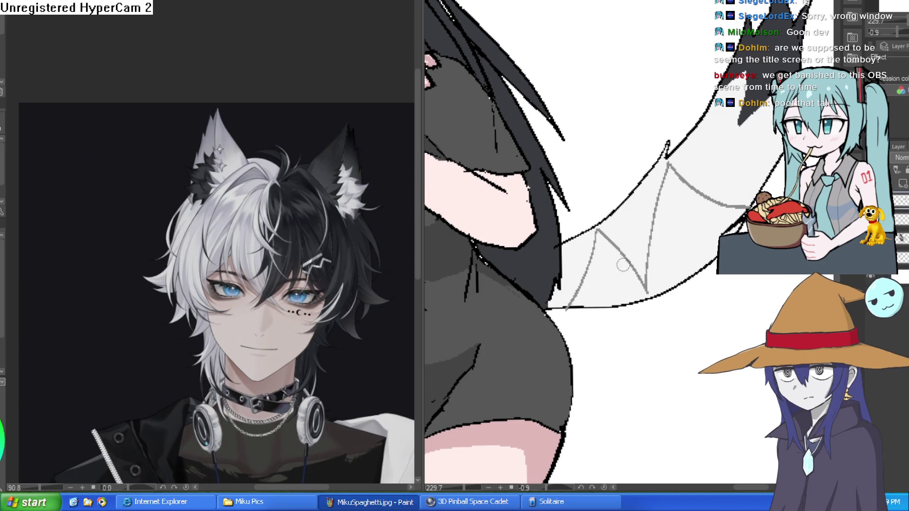
pyautogui.scroll(-5, 615, 260)
pyautogui.moveTo(722, 229); pyautogui.dragTo(518, 210)
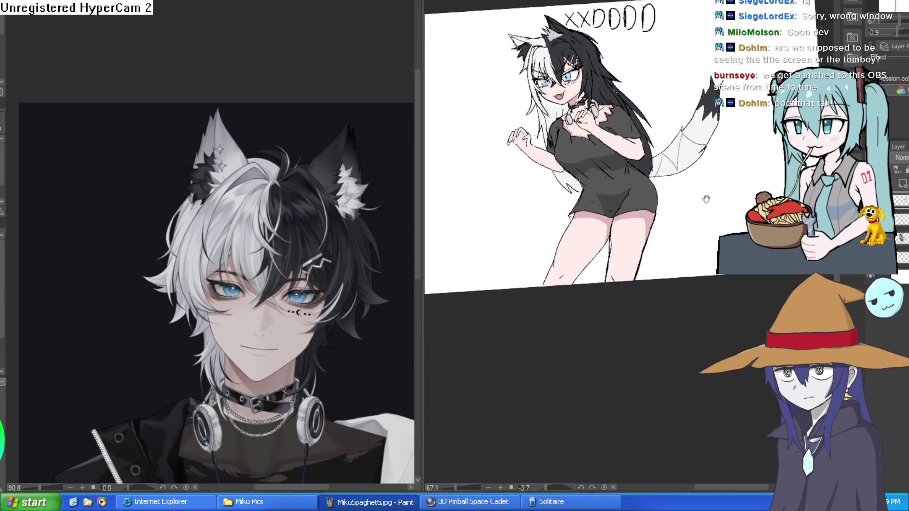
# Erase the stray black line on the shorts and paint over the black specks in grey.
pyautogui.scroll(3, 666, 223)
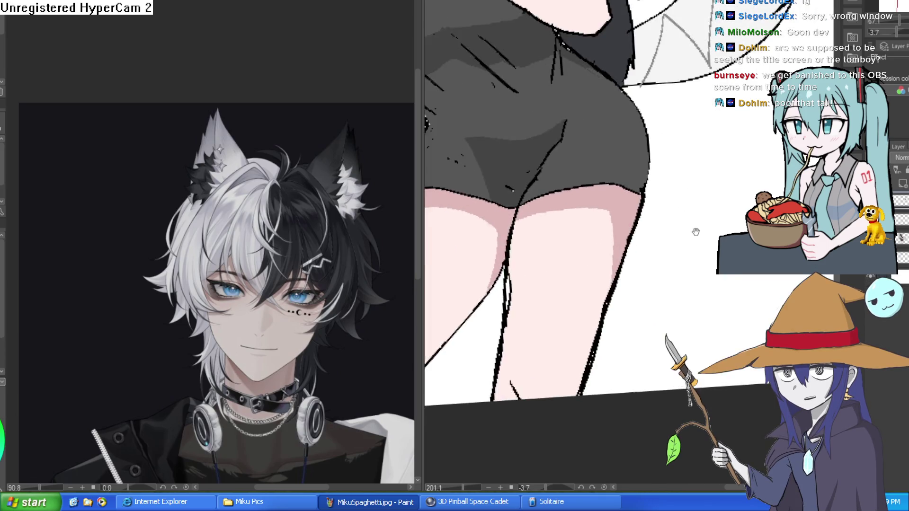
pyautogui.moveTo(696, 229); pyautogui.dragTo(700, 133)
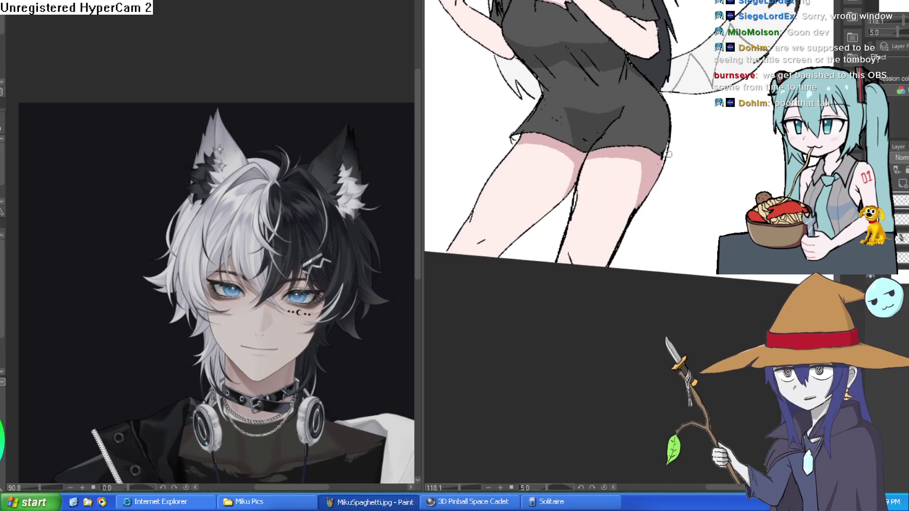
pyautogui.scroll(3, 681, 160)
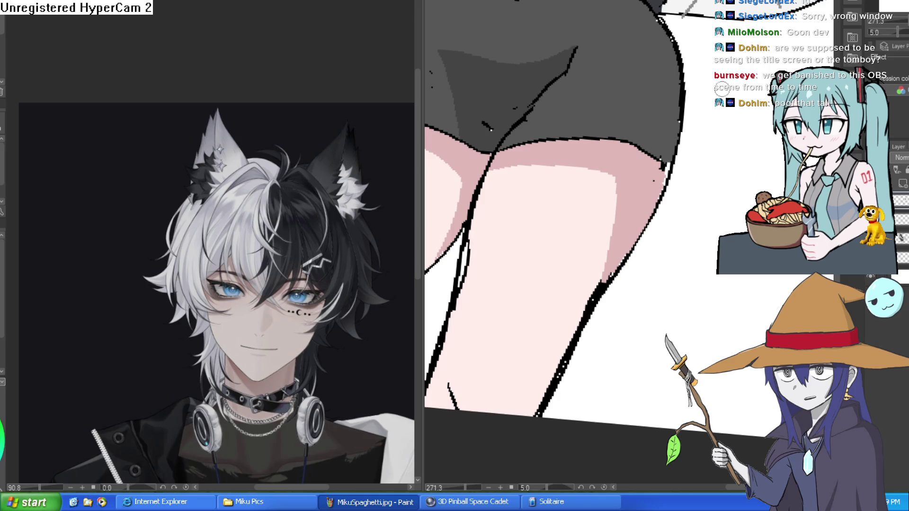
pyautogui.scroll(-5, 695, 91)
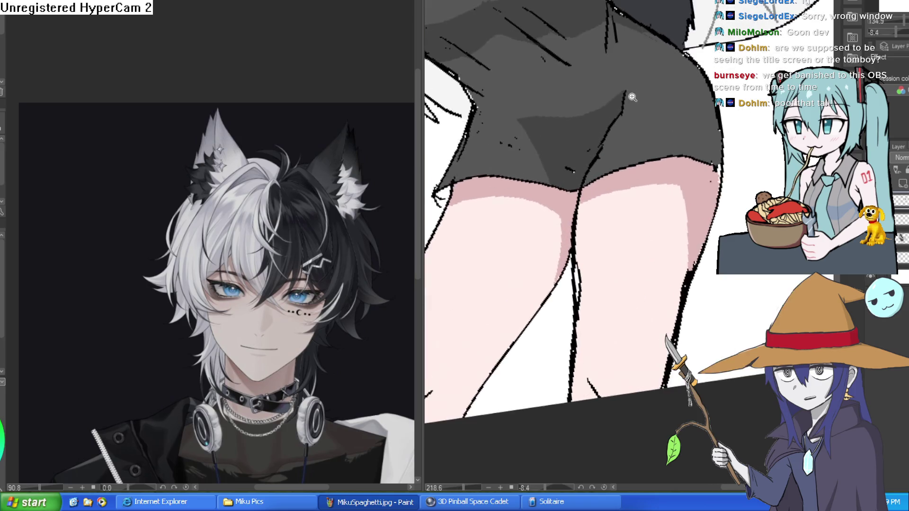
pyautogui.scroll(5, 694, 91)
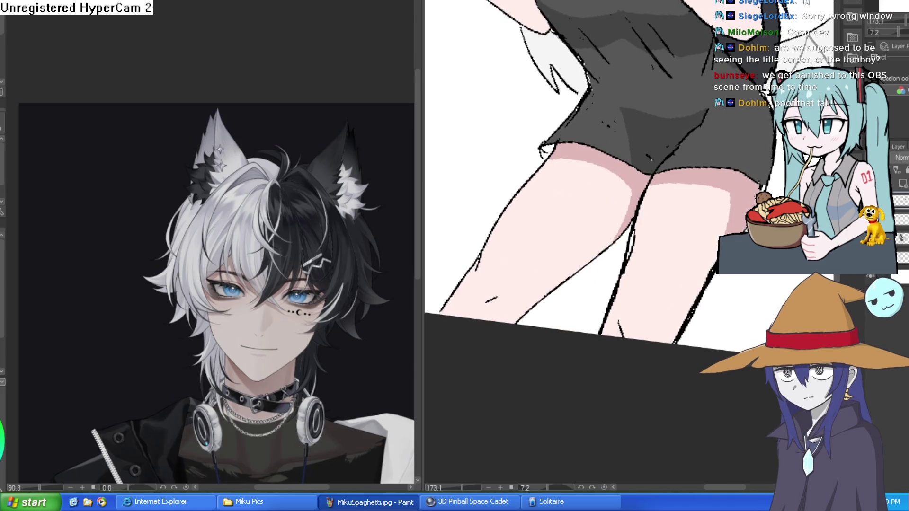
pyautogui.scroll(3, 573, 50)
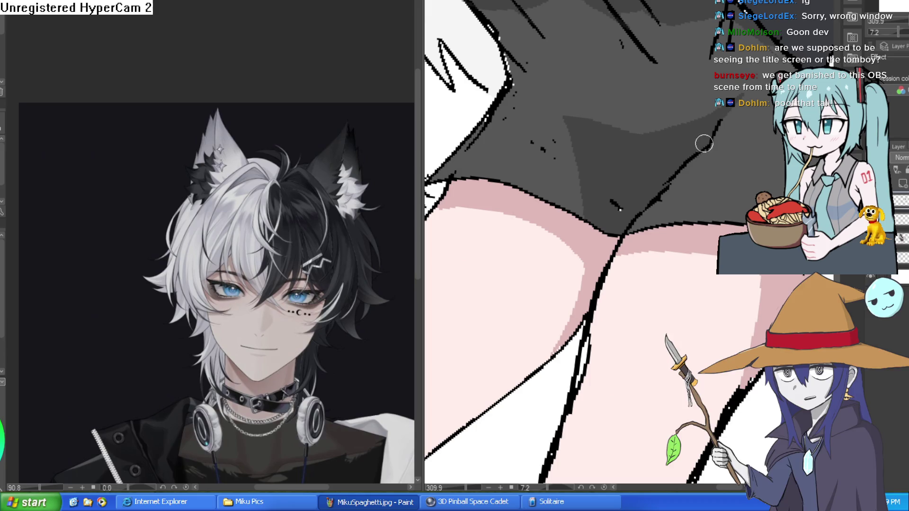
pyautogui.moveTo(714, 134); pyautogui.dragTo(708, 126)
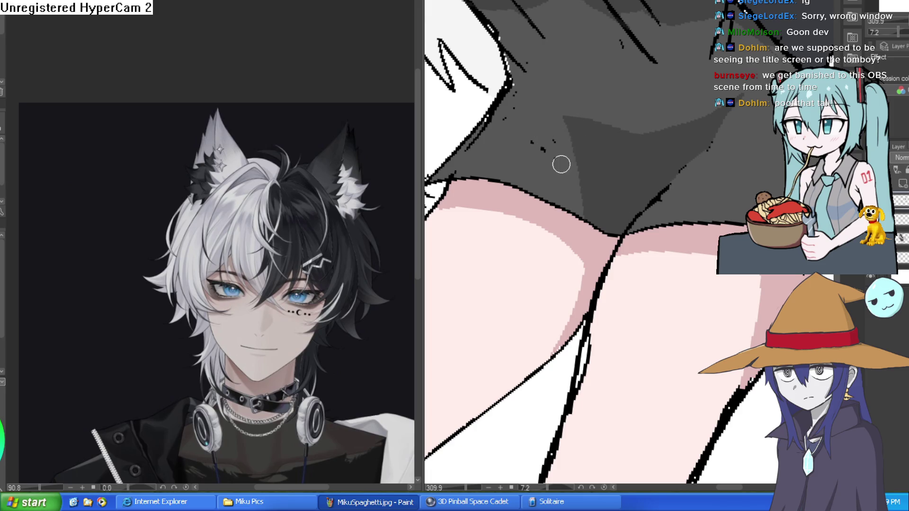
pyautogui.moveTo(552, 132); pyautogui.dragTo(542, 153)
# Add a short dark stroke to the wolf girl's hair, then pan to show the tail.
pyautogui.scroll(-5, 542, 154)
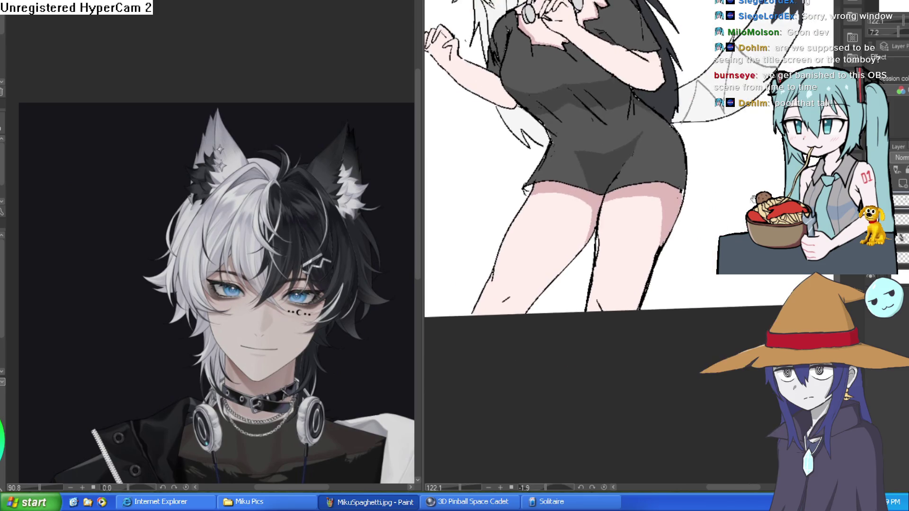
pyautogui.moveTo(672, 222); pyautogui.dragTo(692, 224)
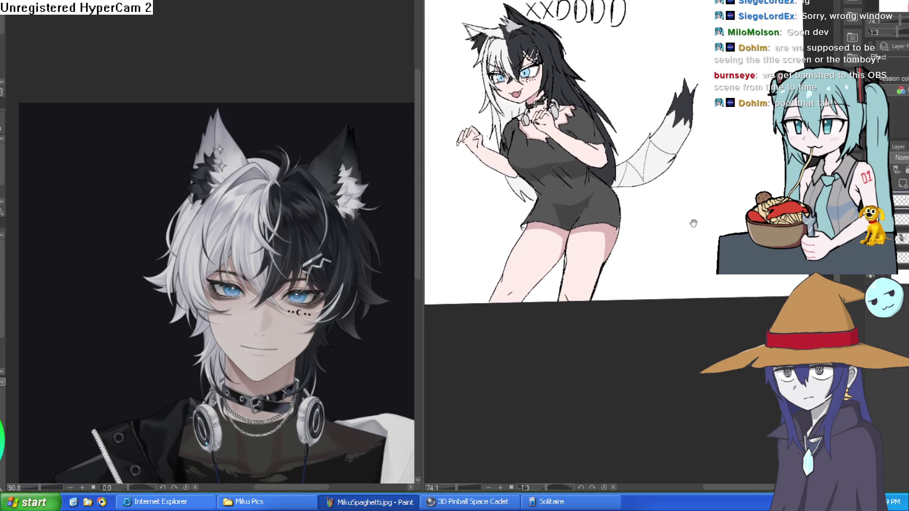
pyautogui.scroll(4, 561, 208)
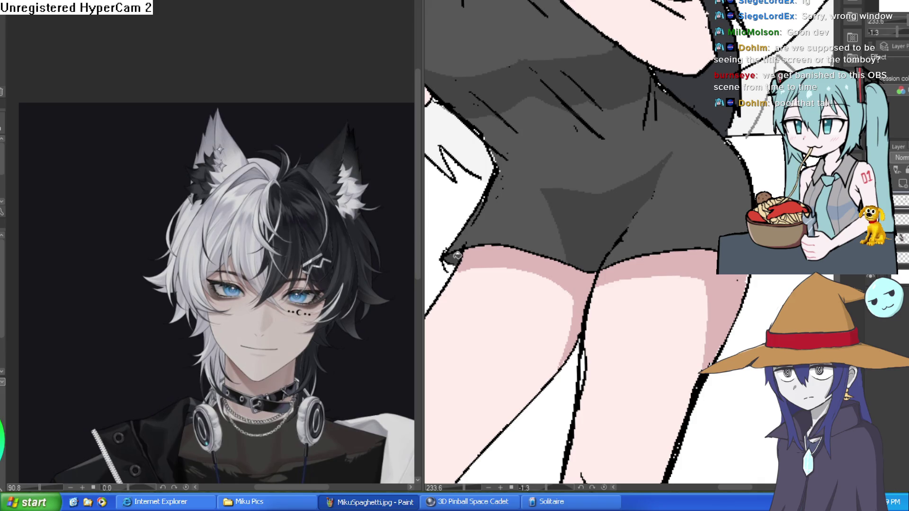
pyautogui.scroll(-5, 600, 226)
pyautogui.moveTo(599, 226)
pyautogui.mouseDown()
pyautogui.moveTo(692, 248)
pyautogui.moveTo(691, 228)
pyautogui.mouseUp()
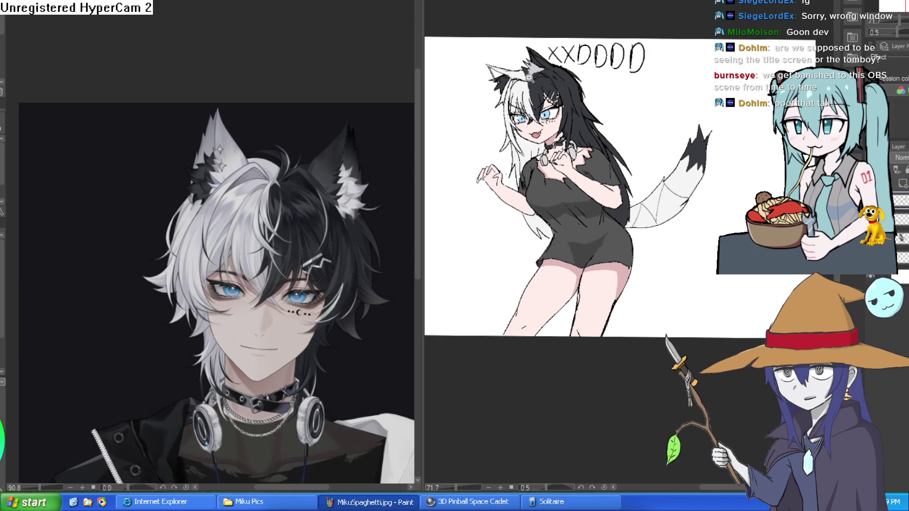
pyautogui.scroll(3, 526, 116)
pyautogui.moveTo(742, 110); pyautogui.dragTo(705, 151)
pyautogui.moveTo(674, 70); pyautogui.dragTo(694, 72)
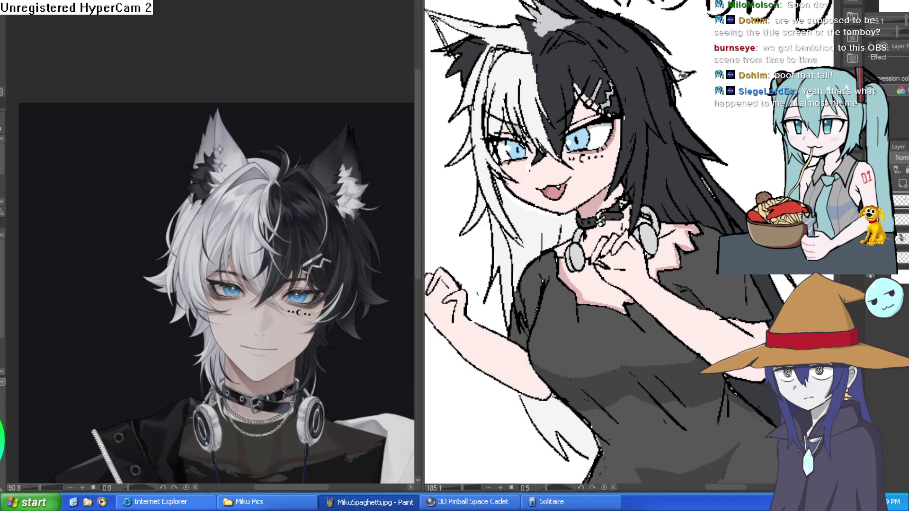
pyautogui.scroll(-3, 722, 107)
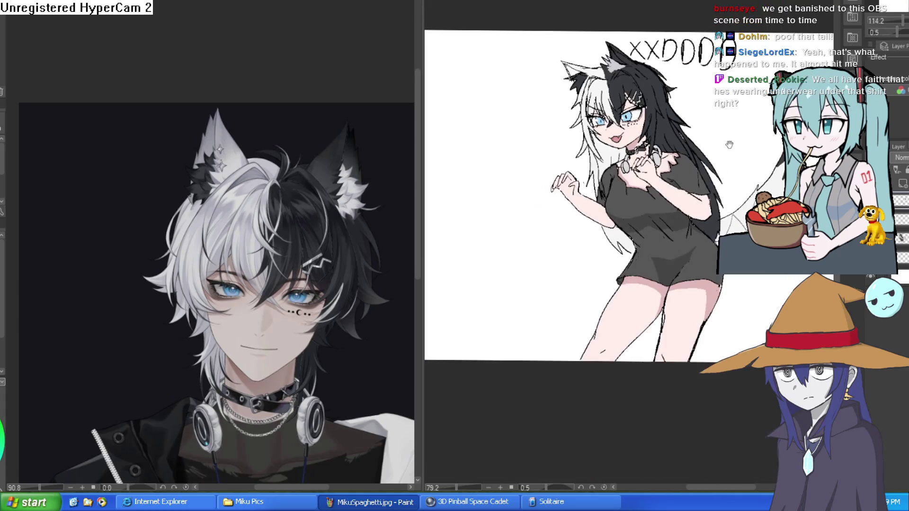
pyautogui.moveTo(722, 152); pyautogui.dragTo(728, 202)
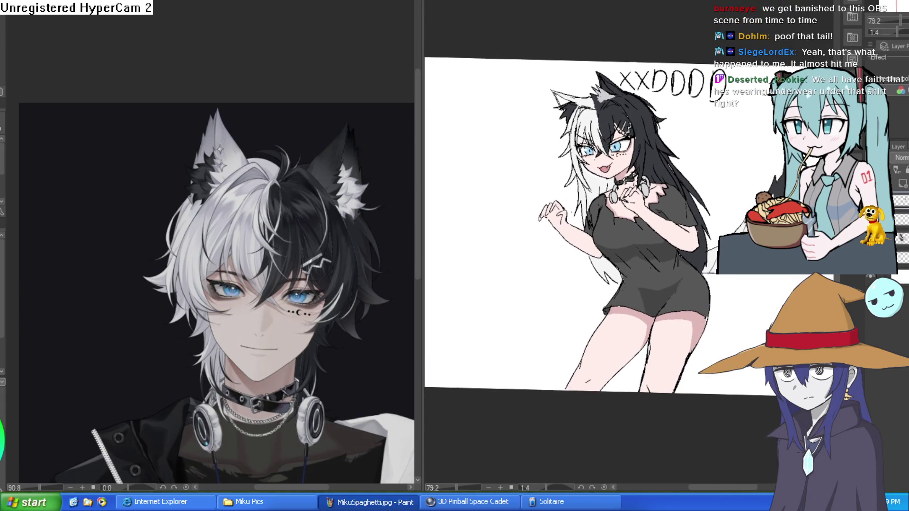
pyautogui.moveTo(767, 246); pyautogui.dragTo(738, 216)
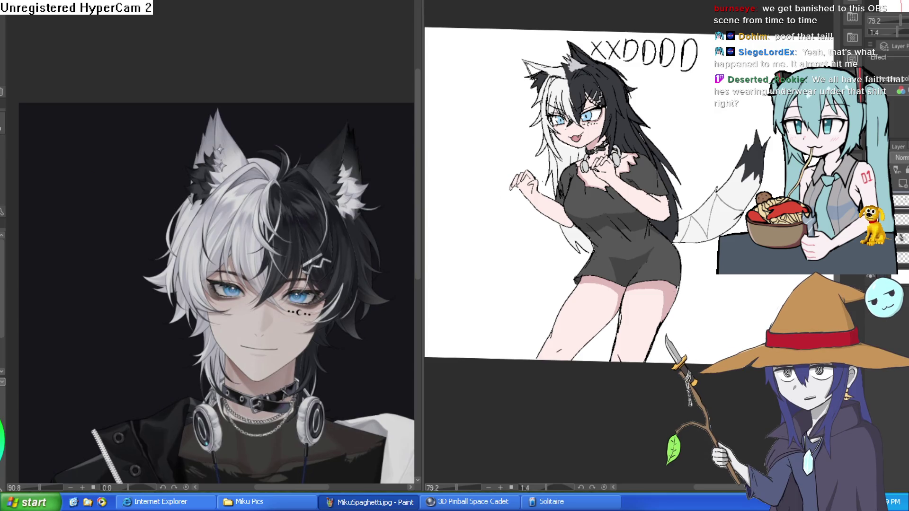
pyautogui.scroll(5, 660, 199)
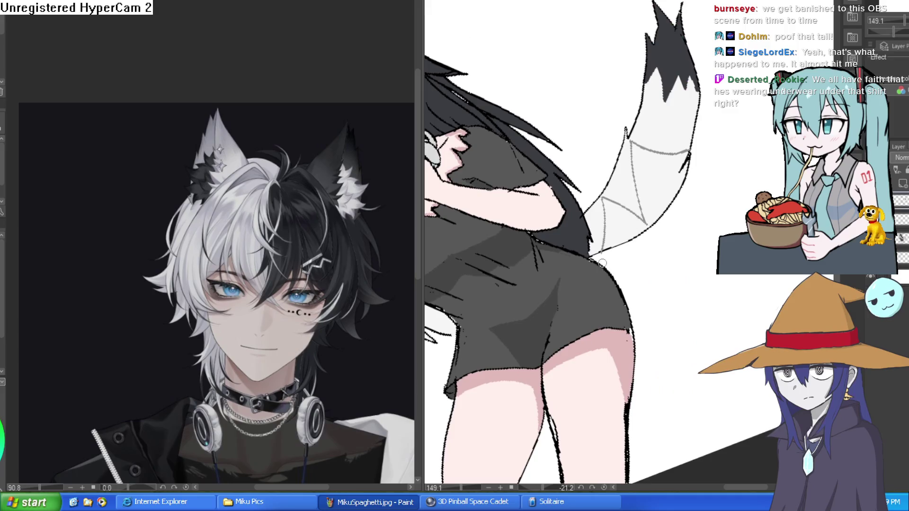
# Ink the tail's lower edge, redoing the first jagged stroke as a smoother line.
pyautogui.moveTo(613, 252)
pyautogui.mouseDown()
pyautogui.moveTo(663, 228)
pyautogui.moveTo(690, 201)
pyautogui.moveTo(696, 167)
pyautogui.mouseUp()
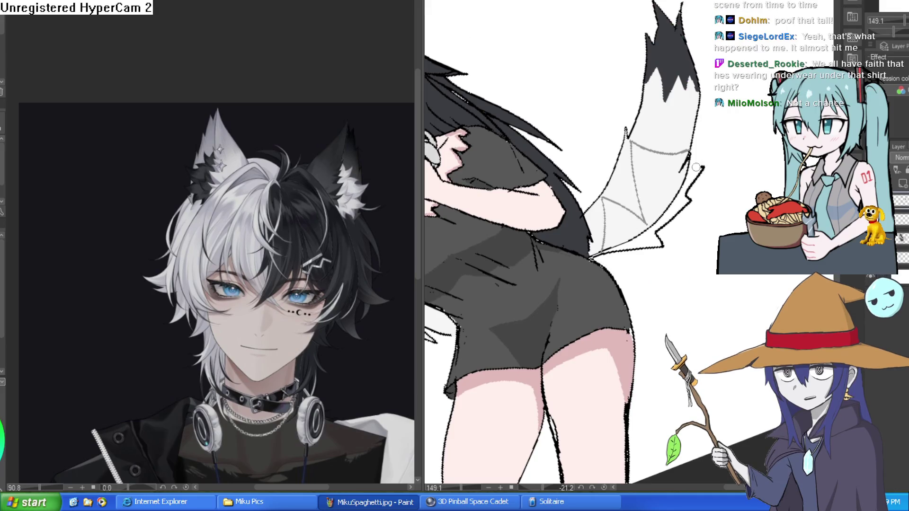
pyautogui.hotkey('ctrl', 'z')
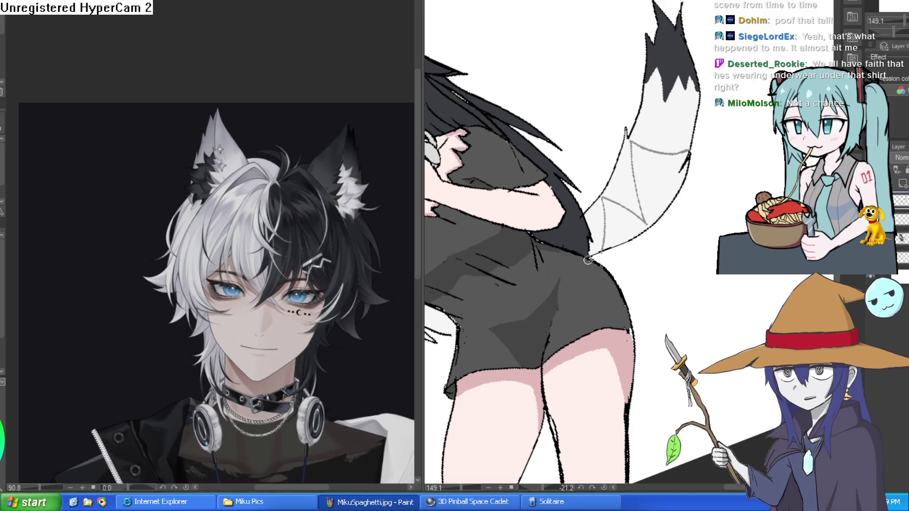
pyautogui.moveTo(589, 255)
pyautogui.mouseDown()
pyautogui.moveTo(661, 243)
pyautogui.moveTo(718, 149)
pyautogui.moveTo(686, 151)
pyautogui.moveTo(674, 167)
pyautogui.moveTo(636, 159)
pyautogui.mouseUp()
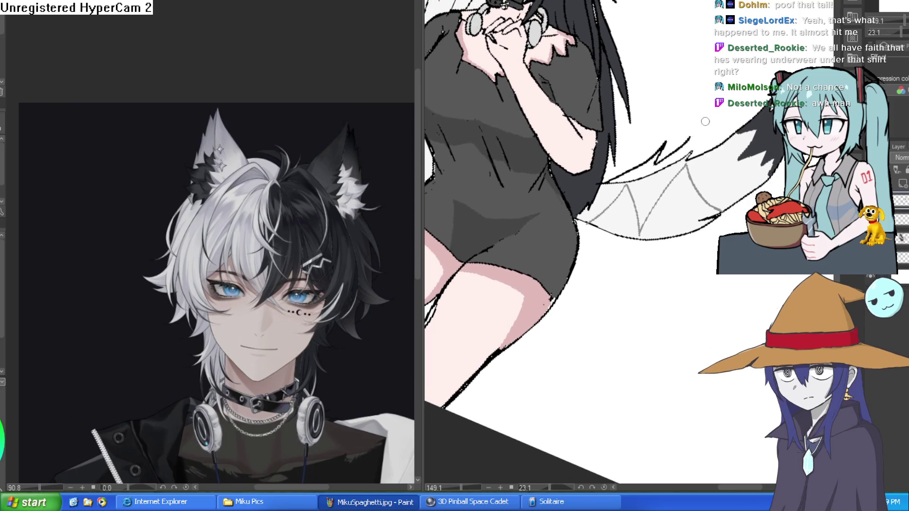
pyautogui.scroll(5, 720, 146)
pyautogui.scroll(-4, 720, 146)
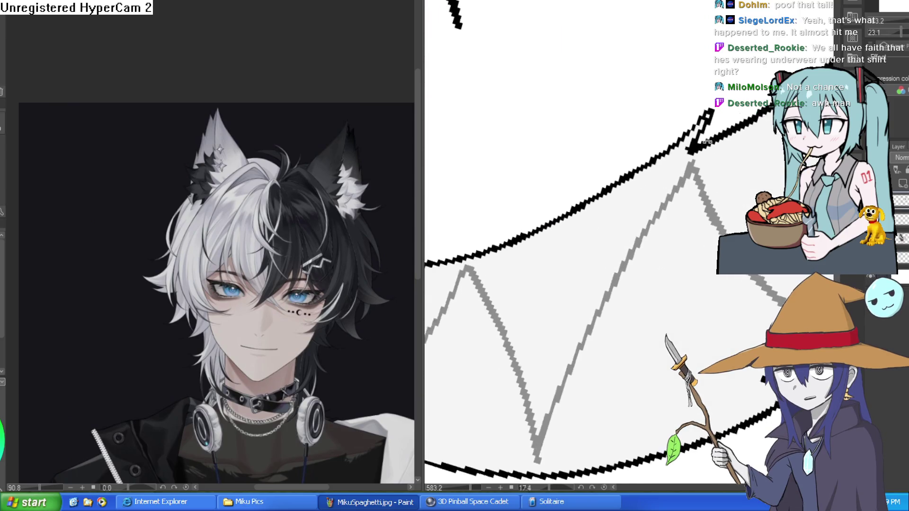
pyautogui.moveTo(720, 146); pyautogui.dragTo(436, 127)
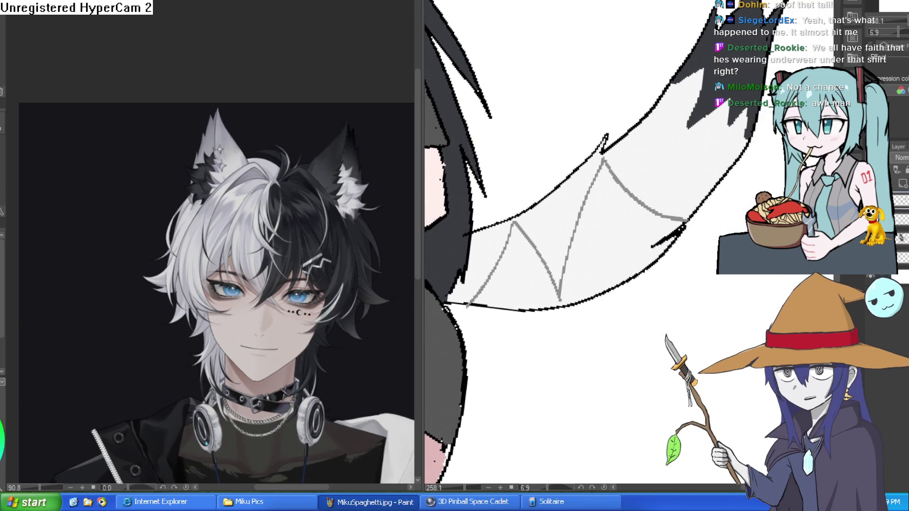
# Draw jagged black zigzag outlines along the tail edge, its top spikes and the wing's lower edge.
pyautogui.moveTo(479, 224)
pyautogui.mouseDown()
pyautogui.moveTo(550, 165)
pyautogui.moveTo(606, 97)
pyautogui.moveTo(641, 100)
pyautogui.moveTo(707, 16)
pyautogui.mouseUp()
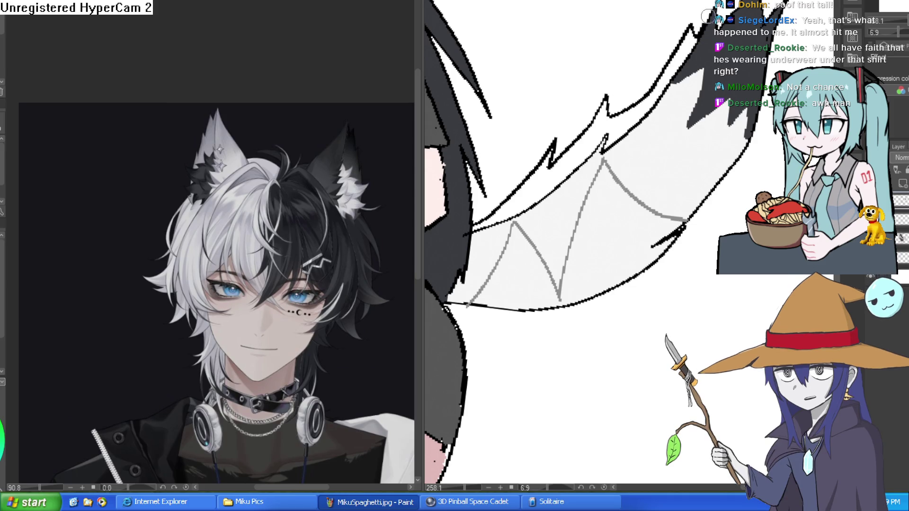
pyautogui.moveTo(483, 304)
pyautogui.mouseDown()
pyautogui.moveTo(466, 249)
pyautogui.moveTo(559, 271)
pyautogui.moveTo(663, 219)
pyautogui.moveTo(672, 191)
pyautogui.moveTo(731, 122)
pyautogui.moveTo(757, 48)
pyautogui.moveTo(731, 118)
pyautogui.mouseUp()
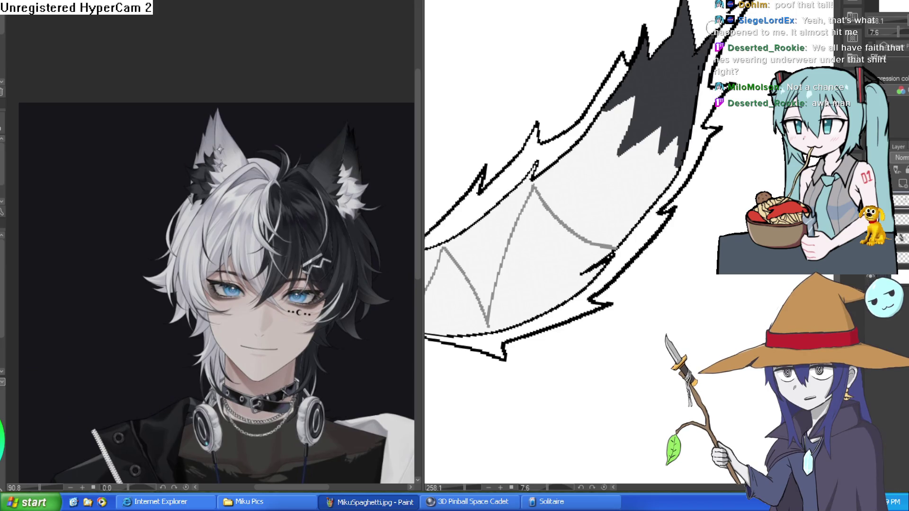
pyautogui.moveTo(711, 27); pyautogui.dragTo(680, 91)
pyautogui.moveTo(670, 14)
pyautogui.mouseDown()
pyautogui.moveTo(636, 81)
pyautogui.moveTo(620, 68)
pyautogui.mouseUp()
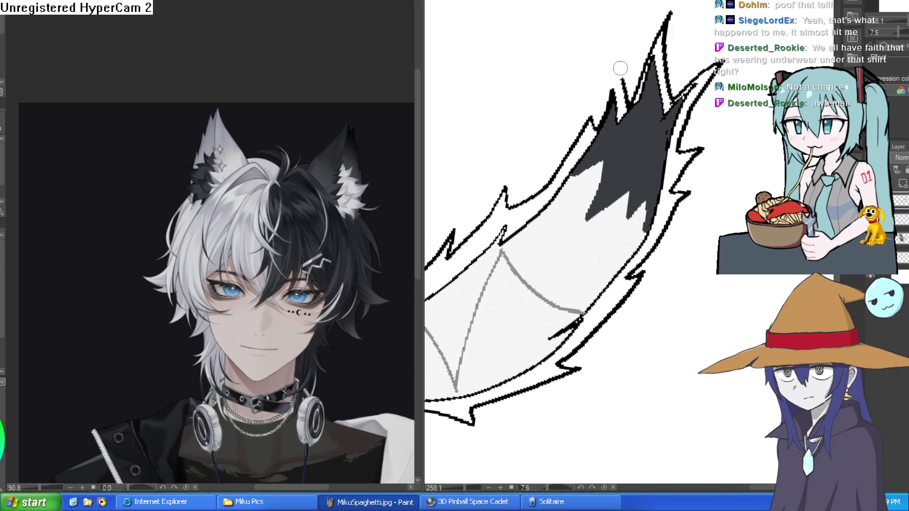
pyautogui.scroll(-5, 620, 68)
pyautogui.scroll(5, 659, 202)
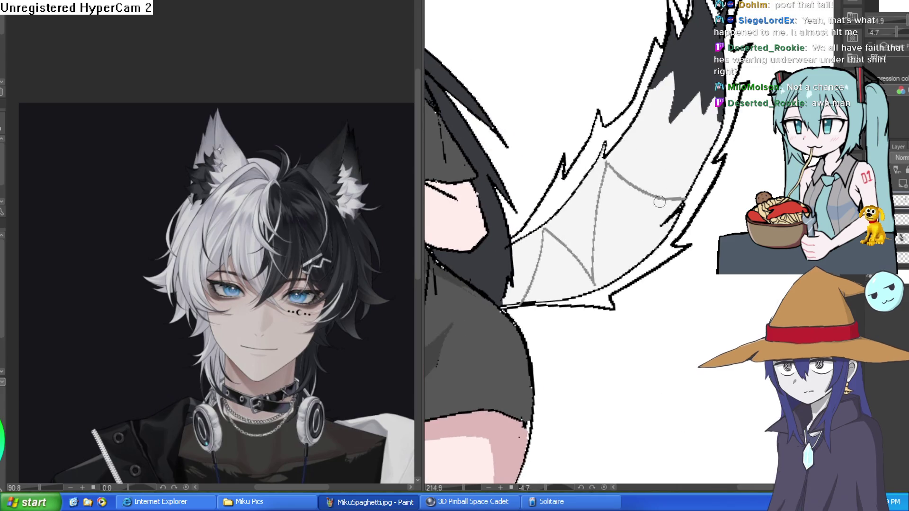
pyautogui.moveTo(674, 217); pyautogui.dragTo(691, 203)
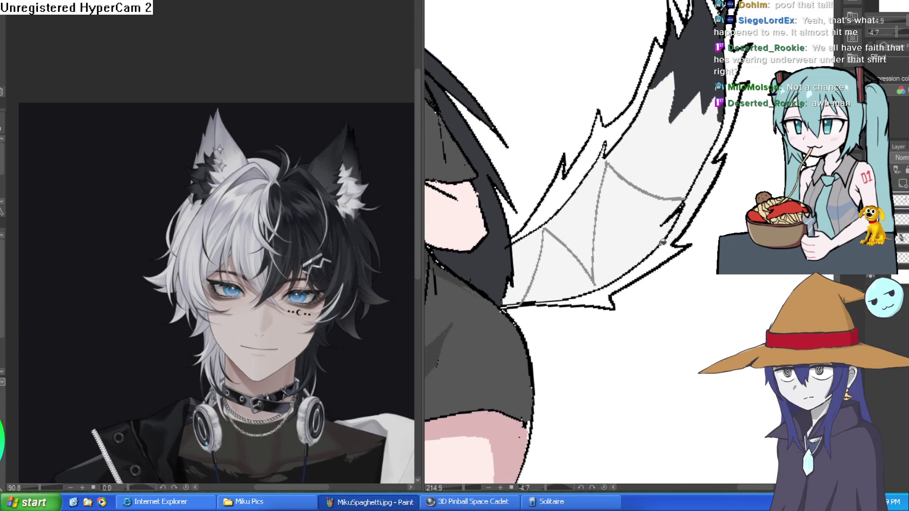
pyautogui.moveTo(662, 242); pyautogui.dragTo(632, 269)
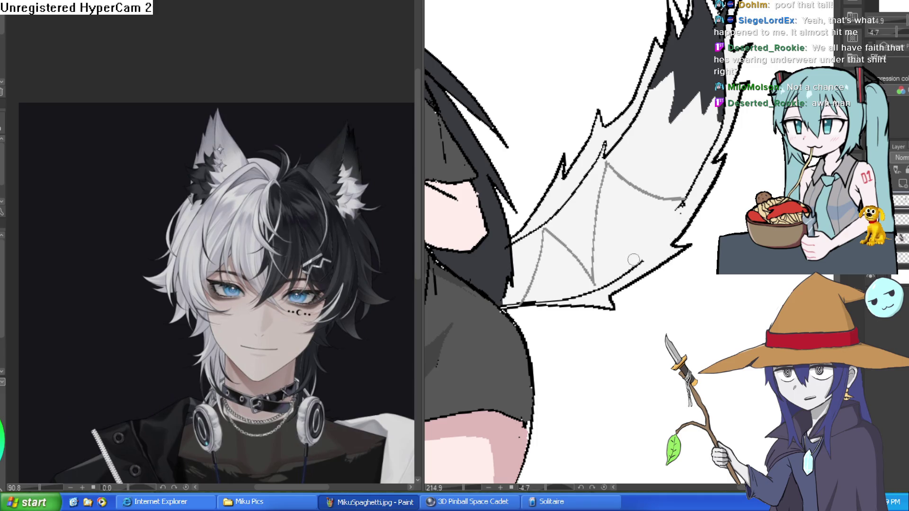
# Erase the stray dark inner lines in the tail's upper and lower parts.
pyautogui.moveTo(633, 259); pyautogui.dragTo(599, 285)
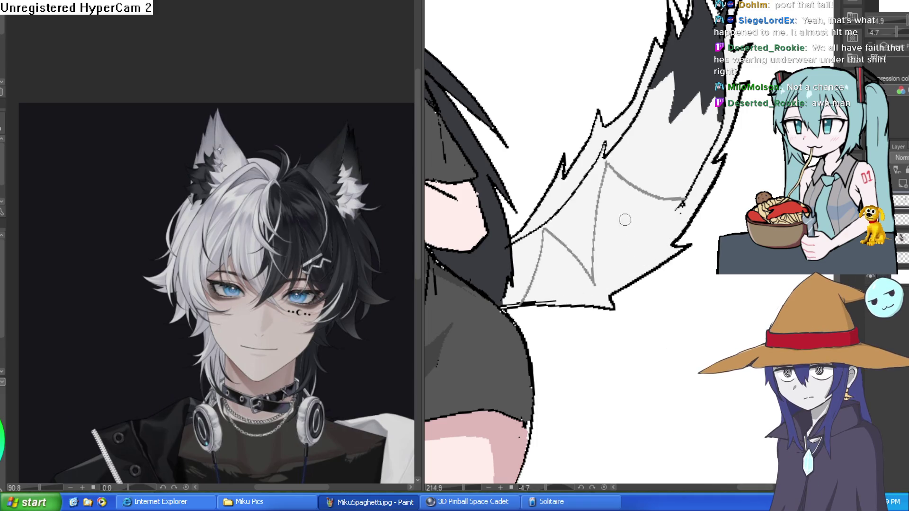
pyautogui.moveTo(559, 203); pyautogui.dragTo(534, 236)
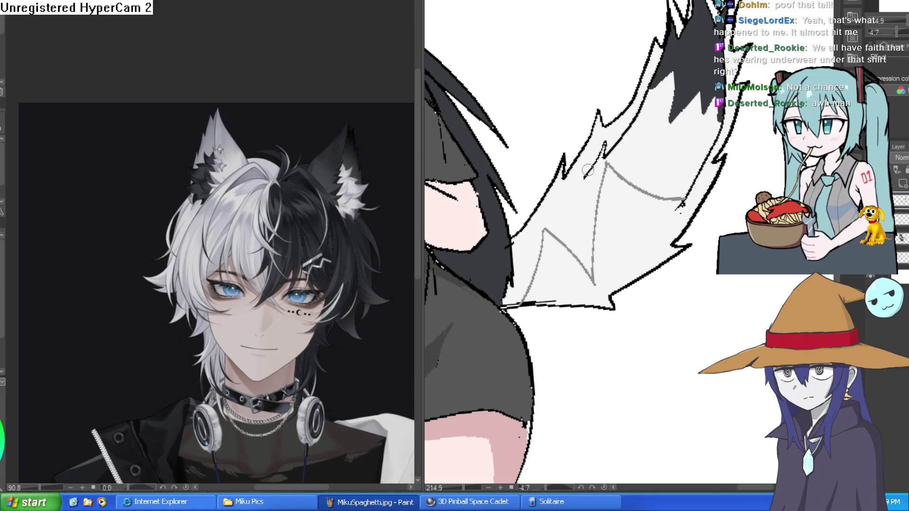
pyautogui.moveTo(588, 171); pyautogui.dragTo(607, 140)
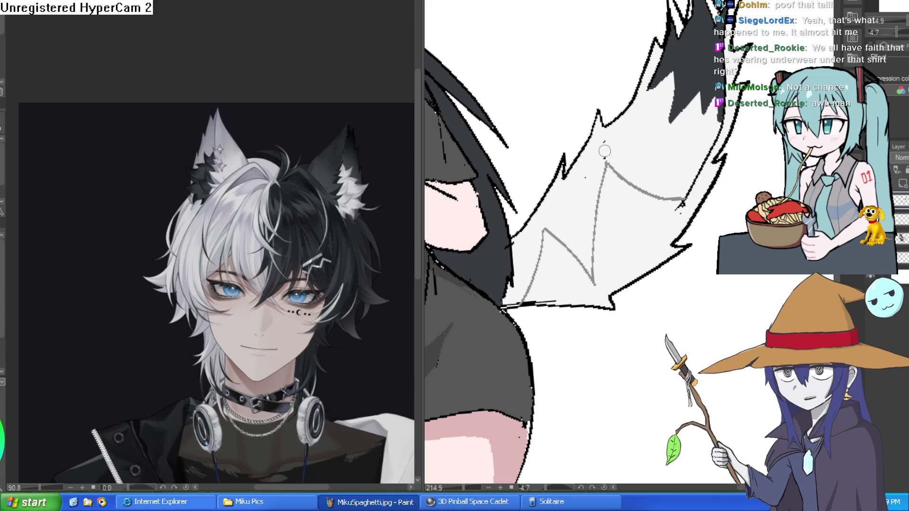
pyautogui.scroll(-5, 581, 194)
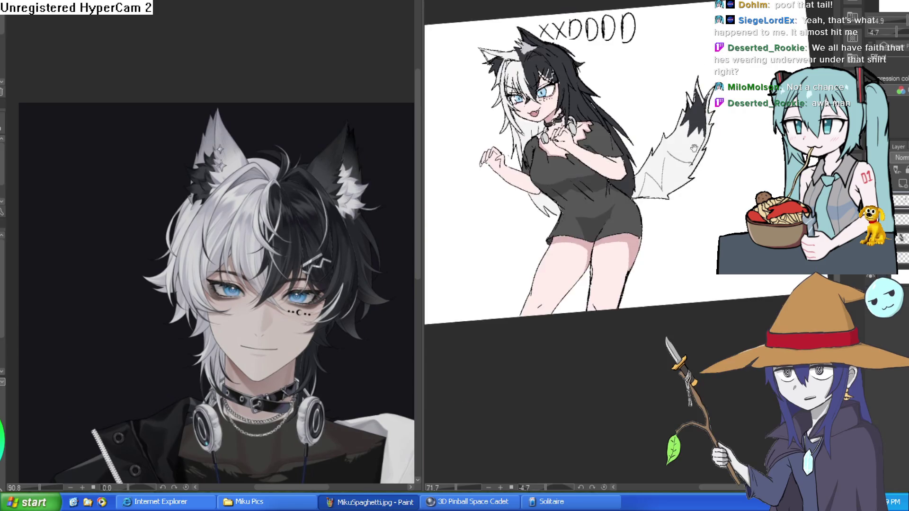
pyautogui.scroll(5, 715, 139)
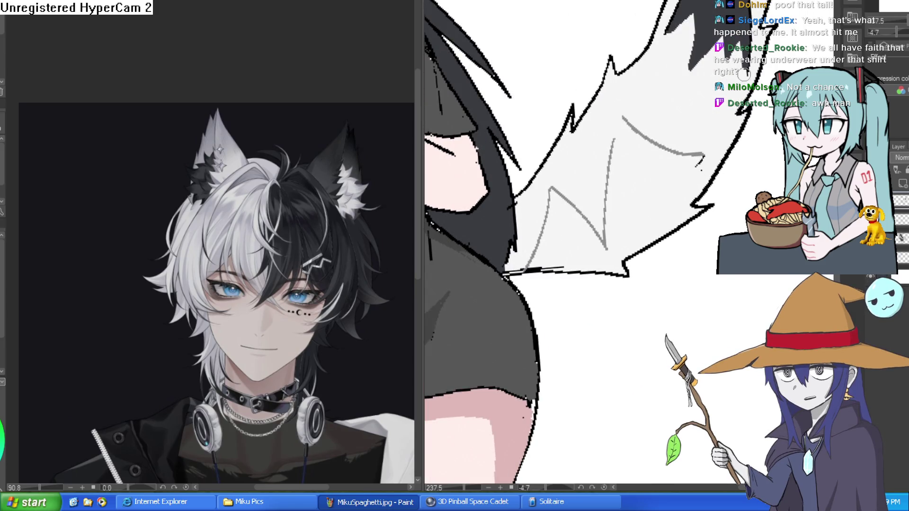
pyautogui.scroll(-5, 692, 184)
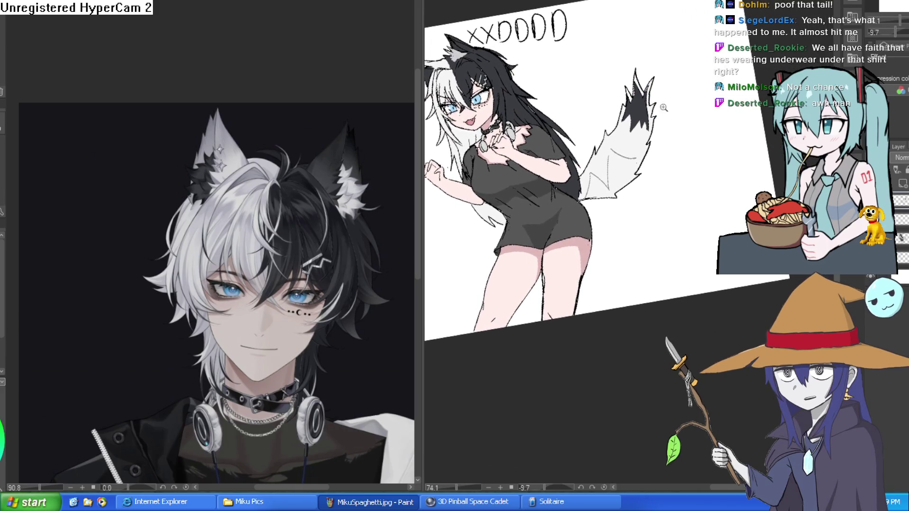
pyautogui.scroll(5, 663, 107)
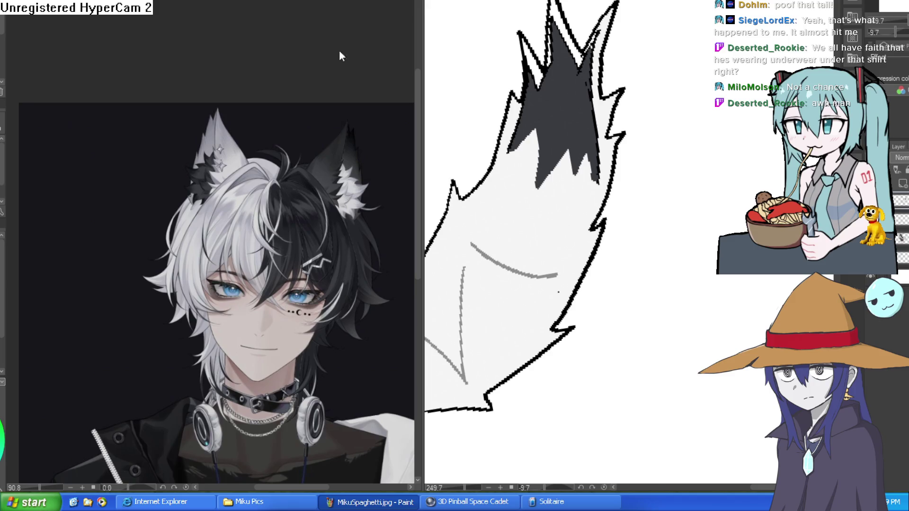
# Fill the white strips and gaps between the tail tip's spikes dark grey.
pyautogui.moveTo(544, 118); pyautogui.dragTo(606, 162)
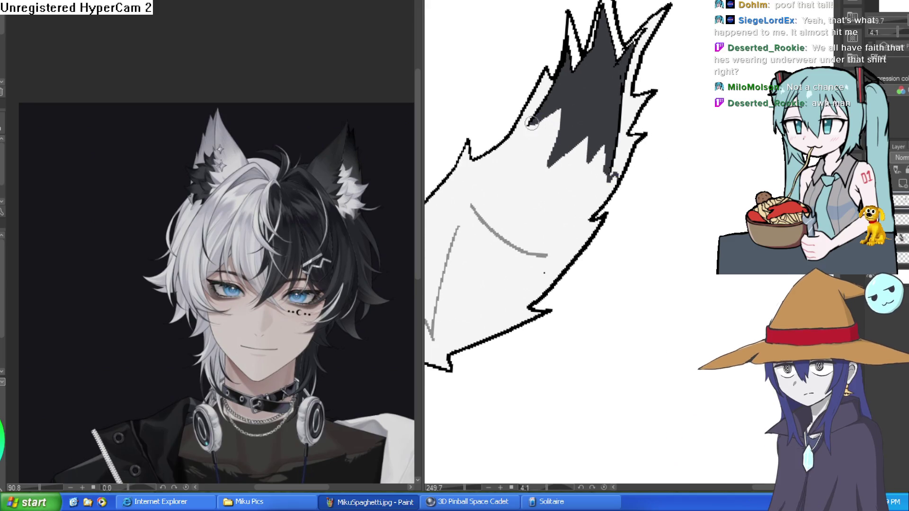
pyautogui.click(624, 93)
pyautogui.click(631, 80)
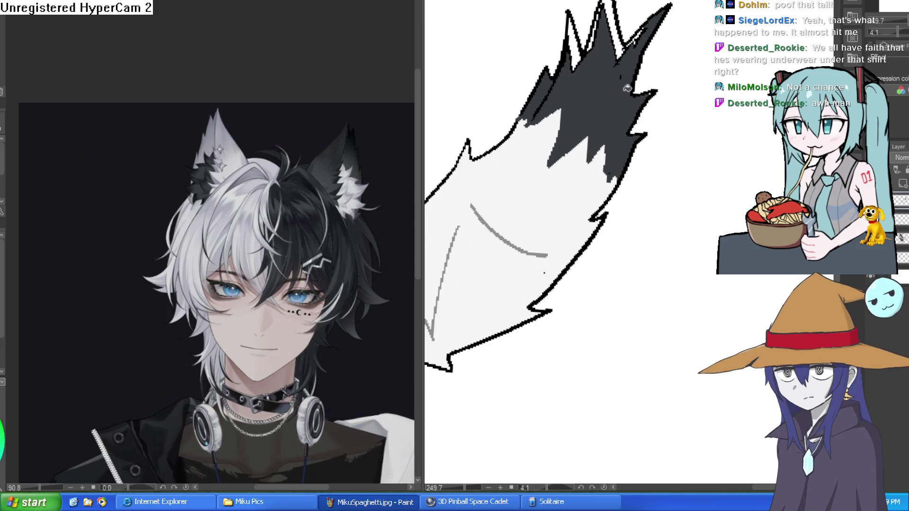
pyautogui.click(623, 42)
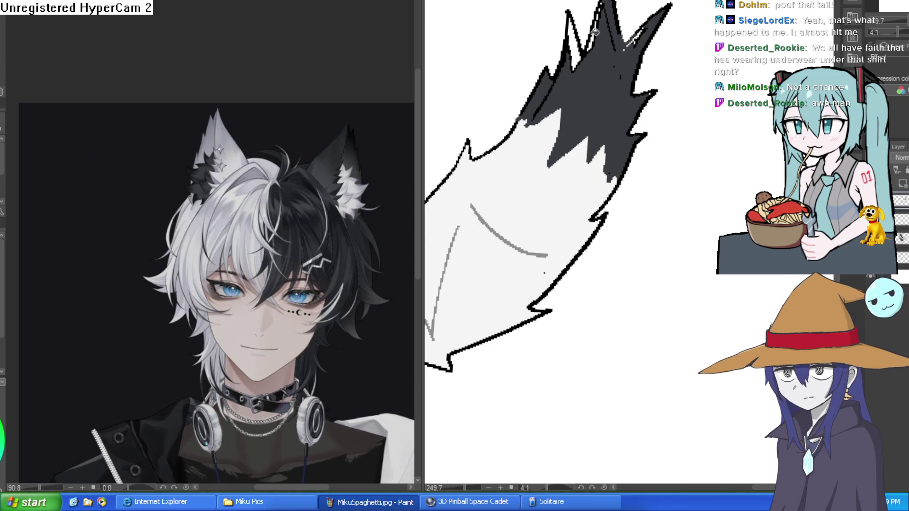
pyautogui.click(582, 53)
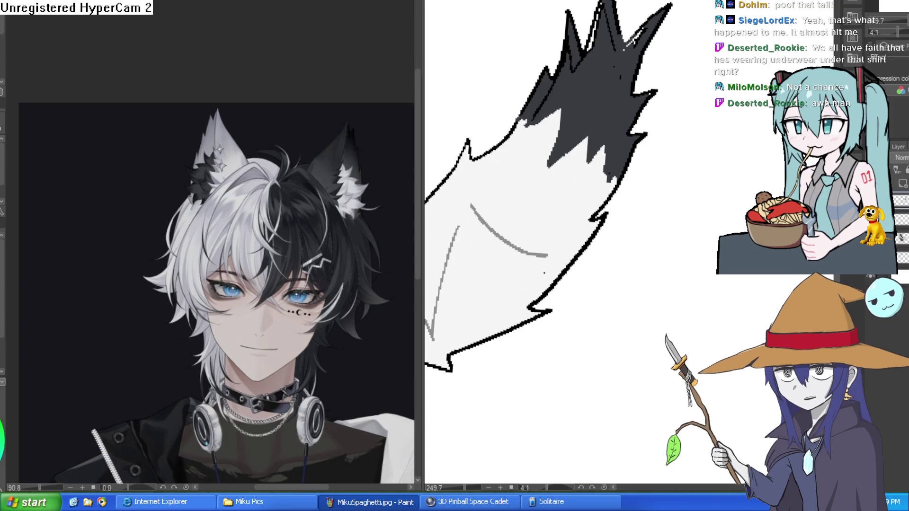
pyautogui.click(597, 28)
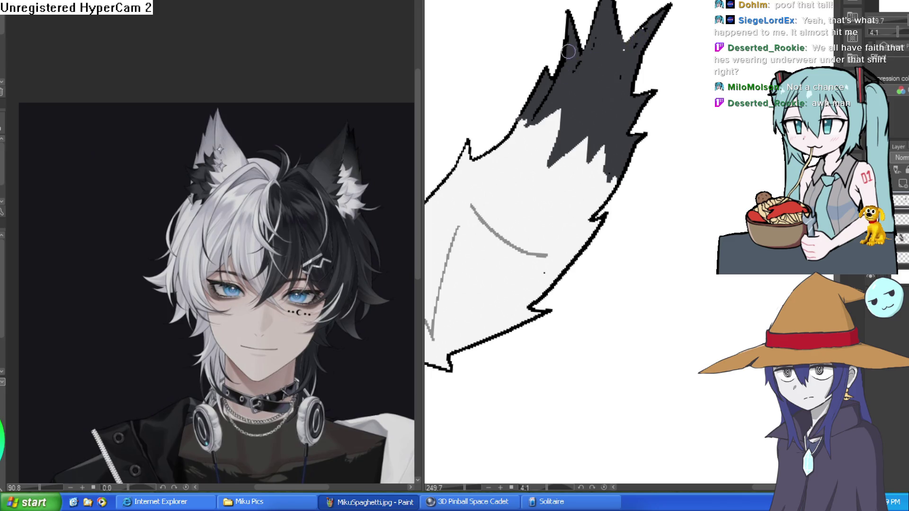
pyautogui.scroll(-5, 594, 86)
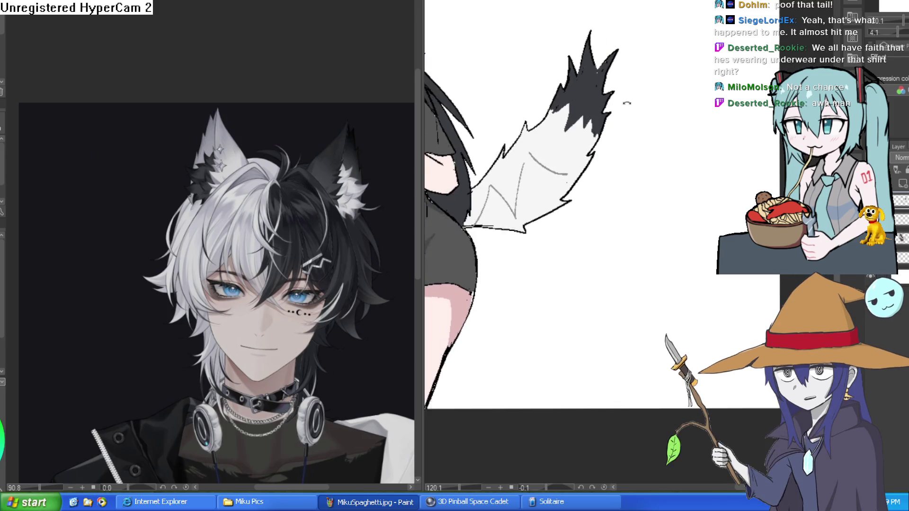
pyautogui.moveTo(635, 122)
pyautogui.mouseDown()
pyautogui.moveTo(674, 139)
pyautogui.moveTo(687, 126)
pyautogui.mouseUp()
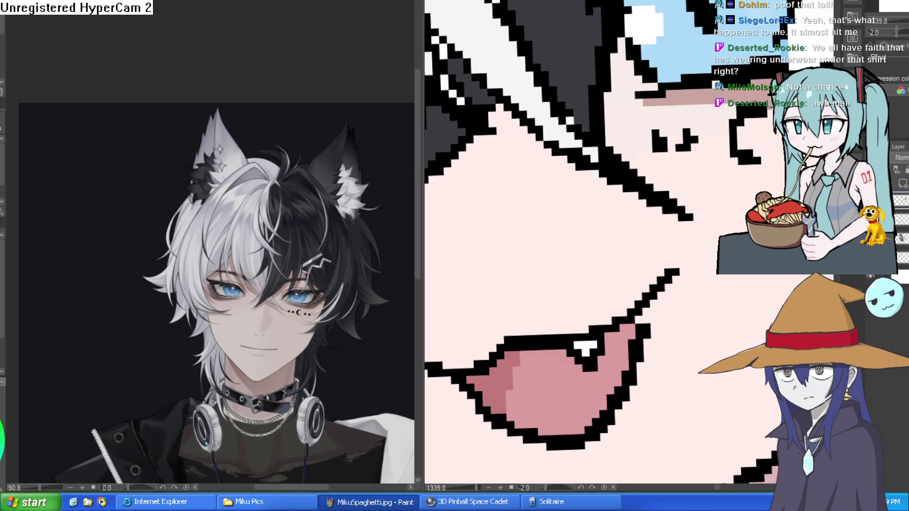
# Paint a dark red shade along the pink band in the close-up face view.
pyautogui.moveTo(525, 223)
pyautogui.mouseDown()
pyautogui.moveTo(697, 151)
pyautogui.moveTo(661, 182)
pyautogui.mouseUp()
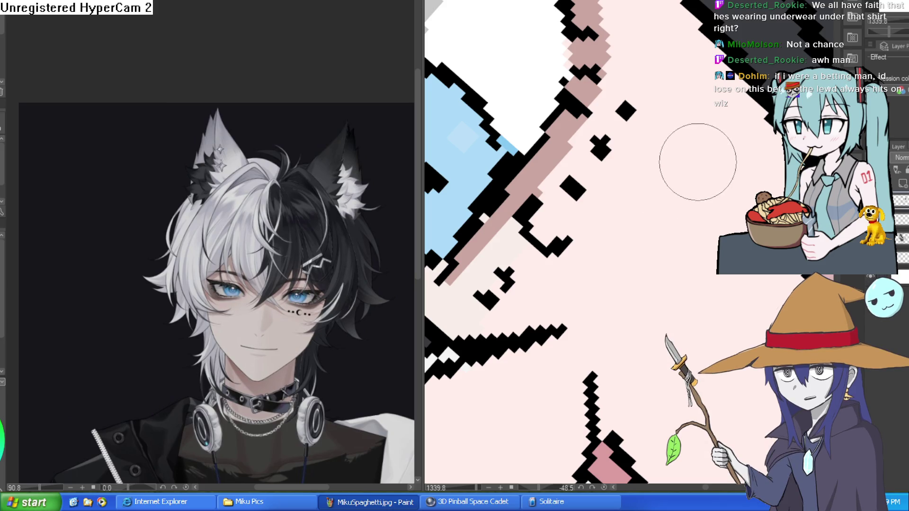
pyautogui.moveTo(653, 191); pyautogui.dragTo(649, 197)
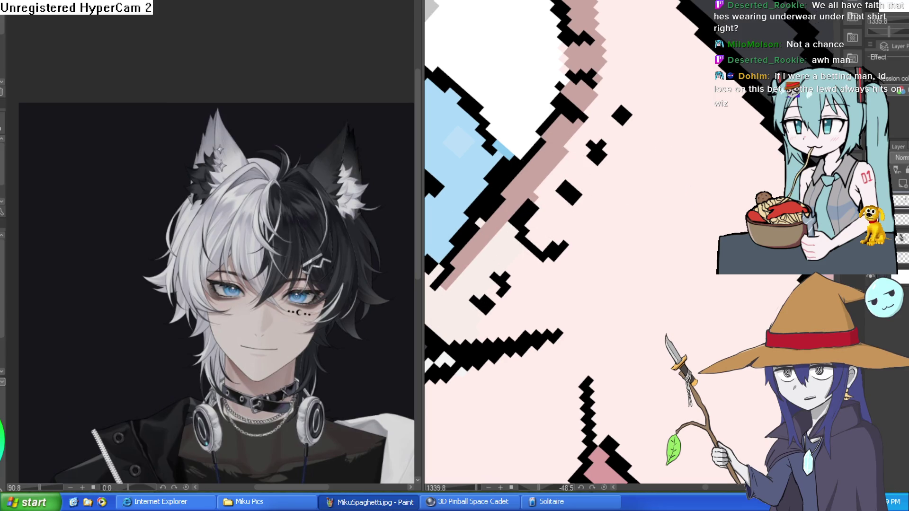
pyautogui.moveTo(444, 285); pyautogui.dragTo(545, 182)
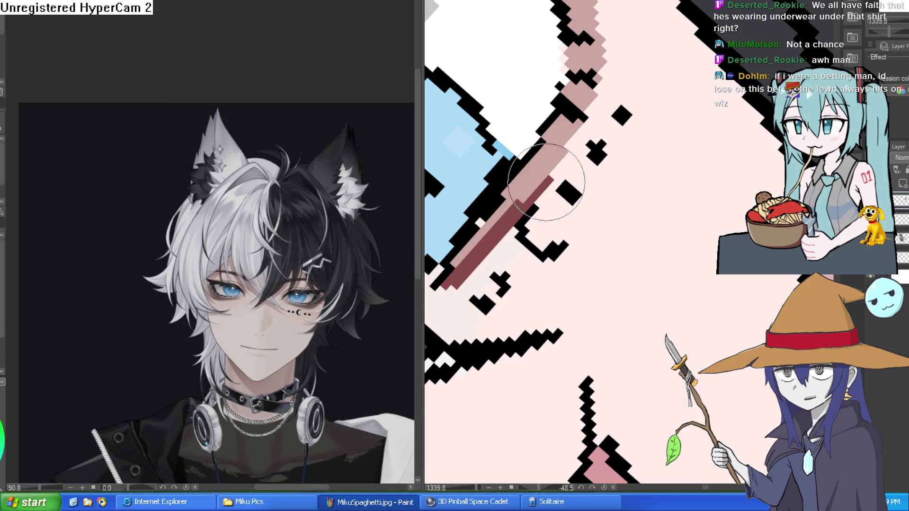
# Turn the face upright and zoom out to show the whole wolf-eared girl.
pyautogui.scroll(-5, 628, 79)
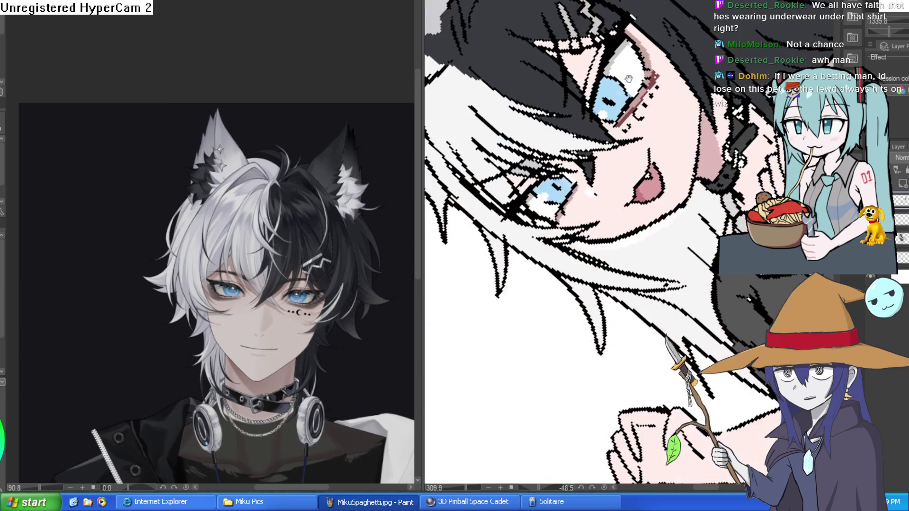
pyautogui.moveTo(628, 79); pyautogui.dragTo(742, 319)
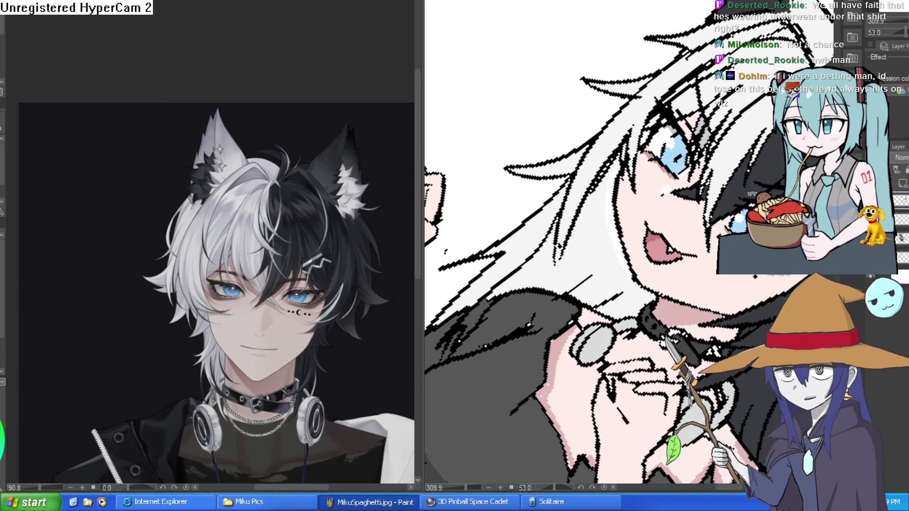
pyautogui.moveTo(753, 192)
pyautogui.mouseDown()
pyautogui.moveTo(734, 143)
pyautogui.moveTo(582, 154)
pyautogui.mouseUp()
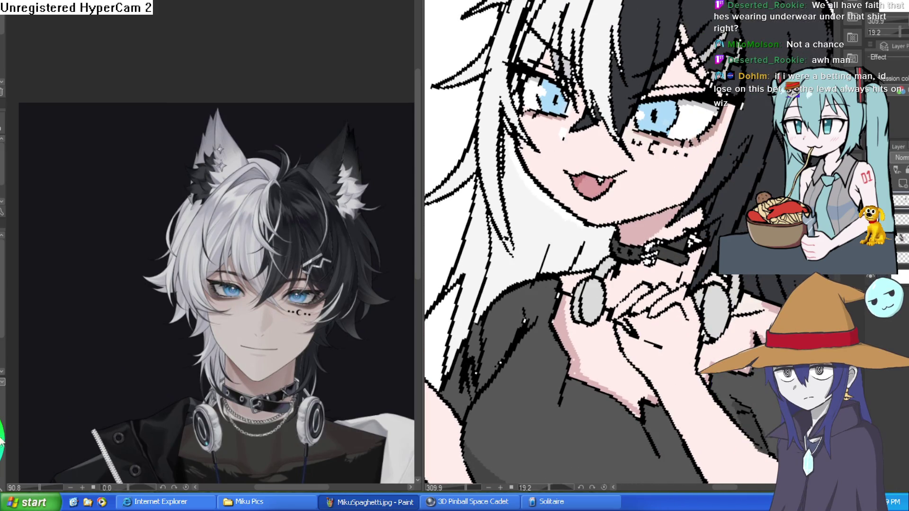
pyautogui.scroll(-5, 682, 223)
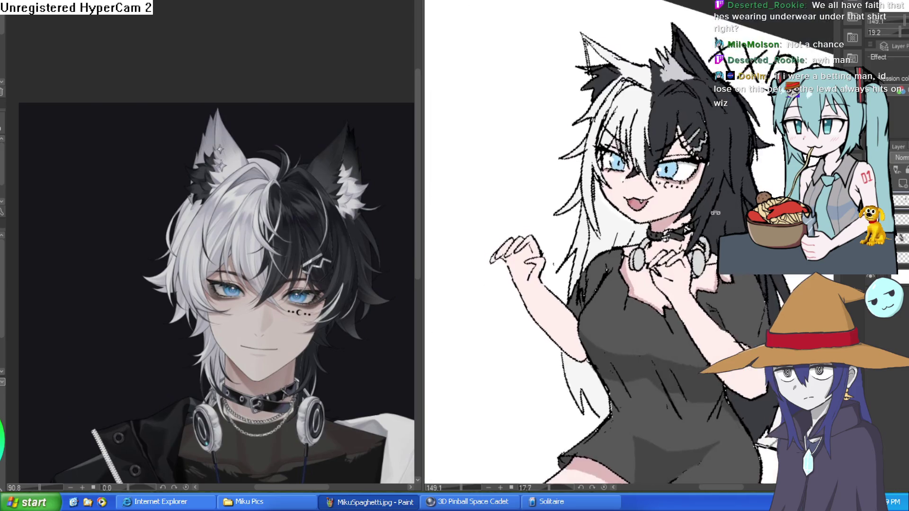
pyautogui.scroll(3, 697, 123)
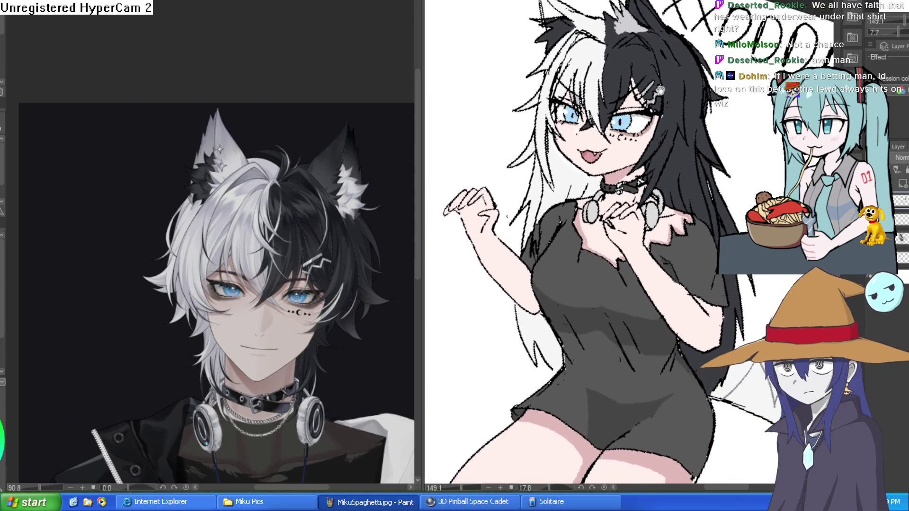
pyautogui.scroll(6, 697, 123)
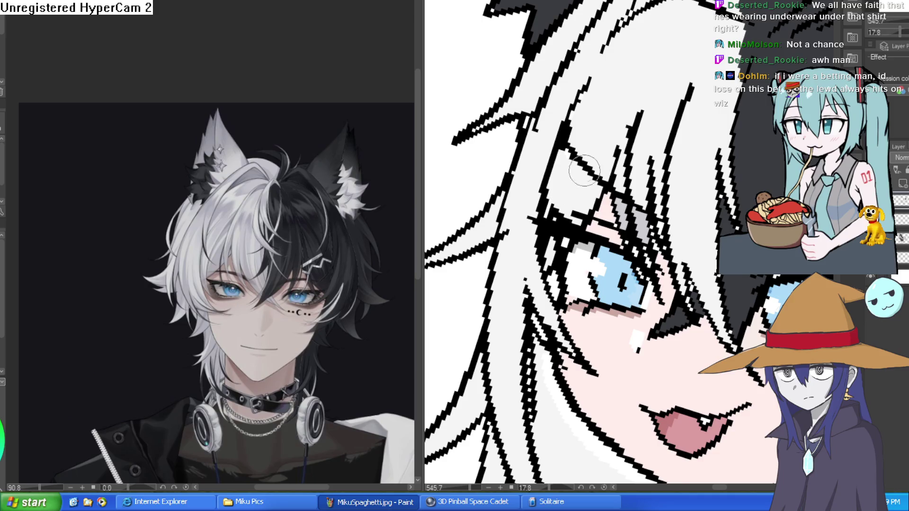
pyautogui.scroll(1, 584, 171)
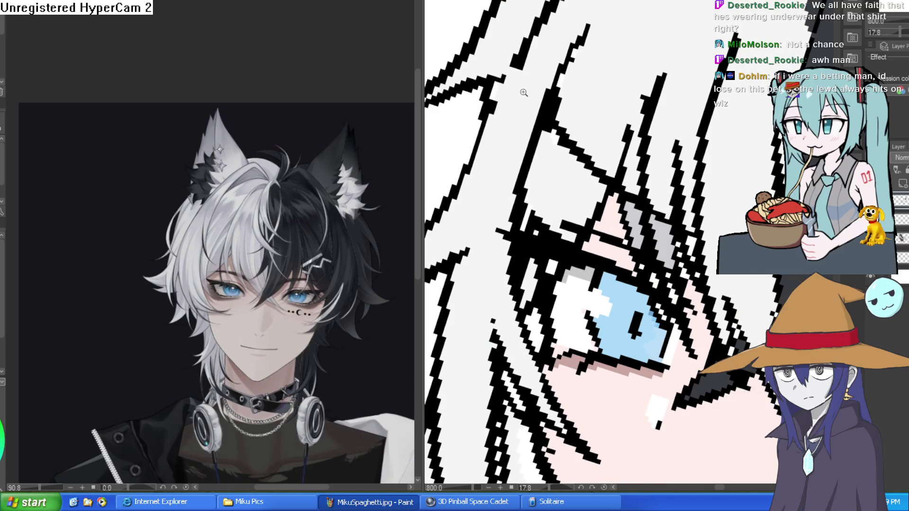
pyautogui.scroll(-10, 523, 92)
pyautogui.moveTo(523, 92); pyautogui.dragTo(747, 155)
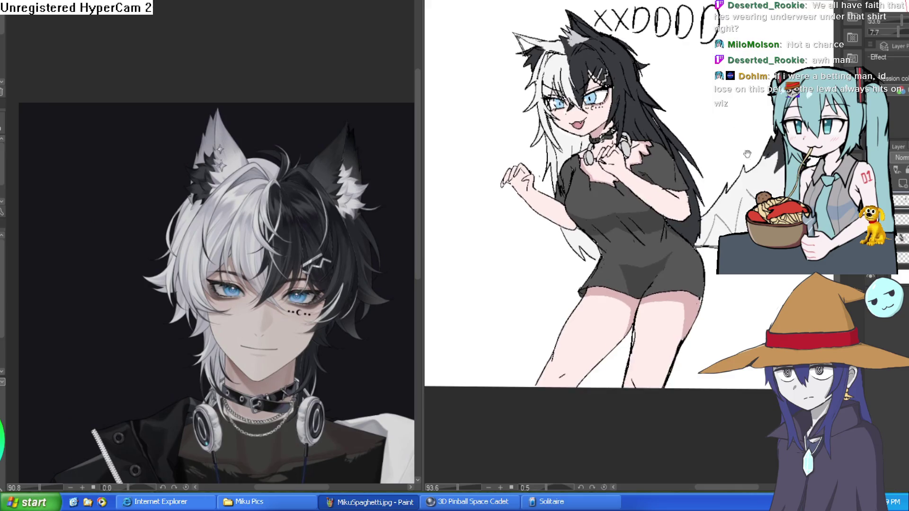
# Zoom onto the girl's thighs and undo the stray pink stroke there.
pyautogui.scroll(5, 599, 258)
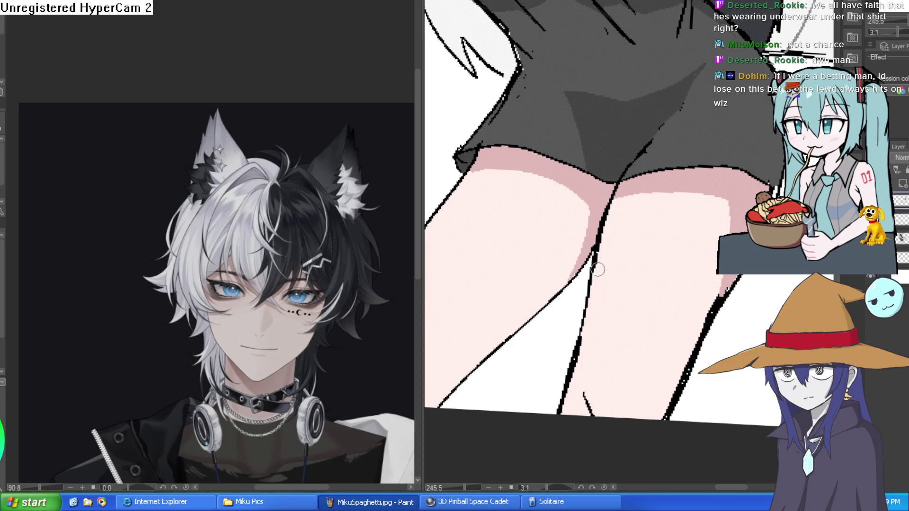
pyautogui.scroll(-3, 615, 211)
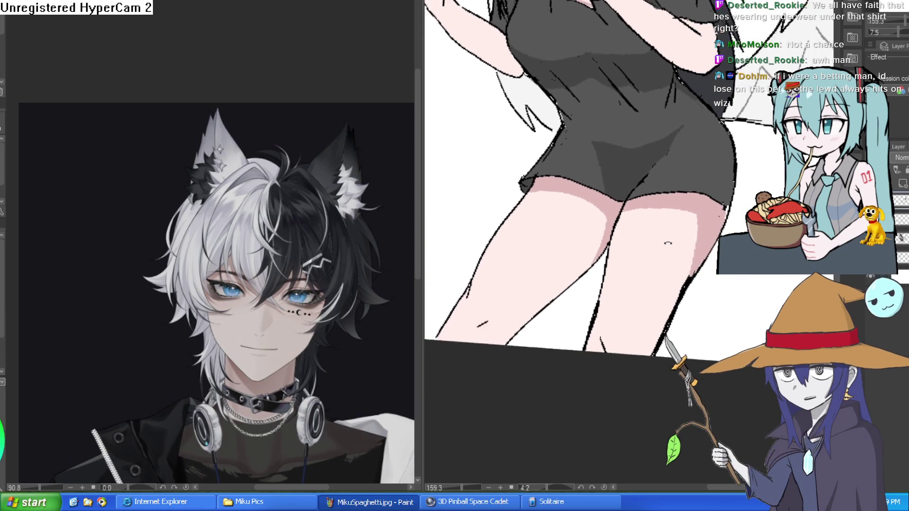
pyautogui.scroll(-2, 642, 280)
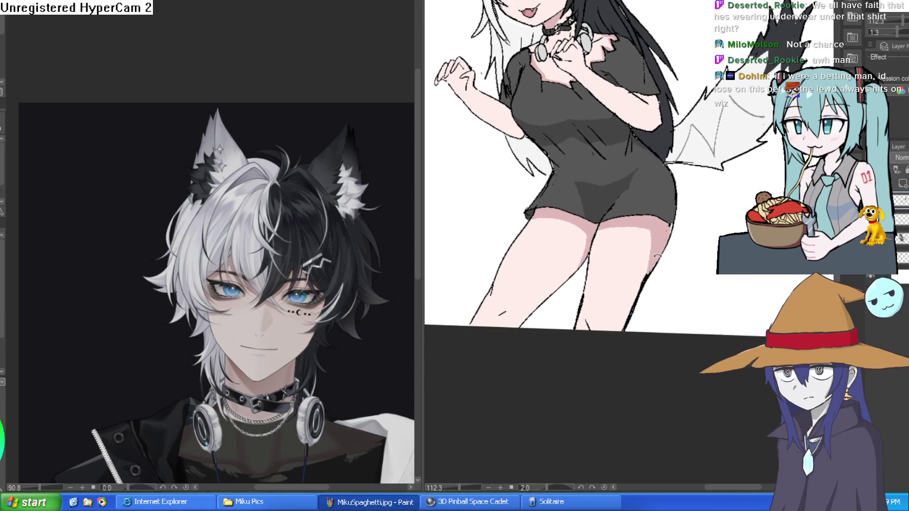
pyautogui.moveTo(685, 240)
pyautogui.mouseDown()
pyautogui.moveTo(690, 352)
pyautogui.moveTo(704, 253)
pyautogui.mouseUp()
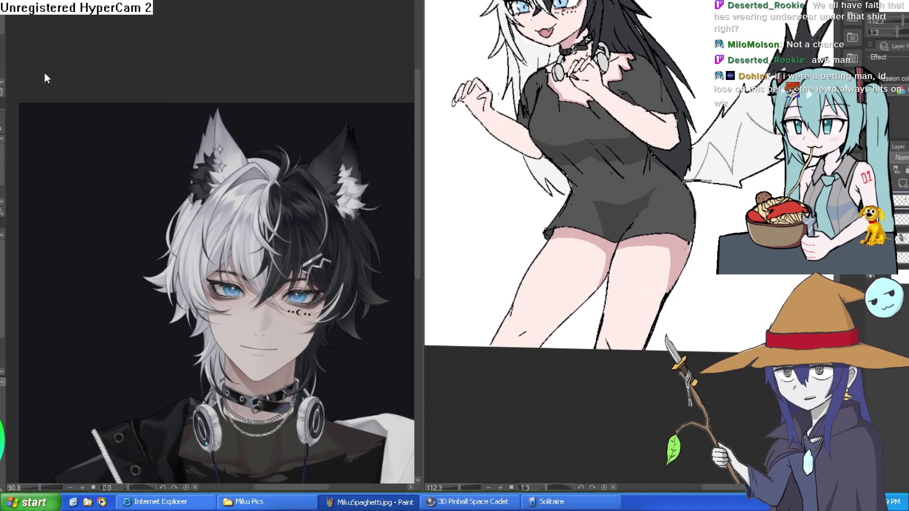
pyautogui.scroll(4, 643, 212)
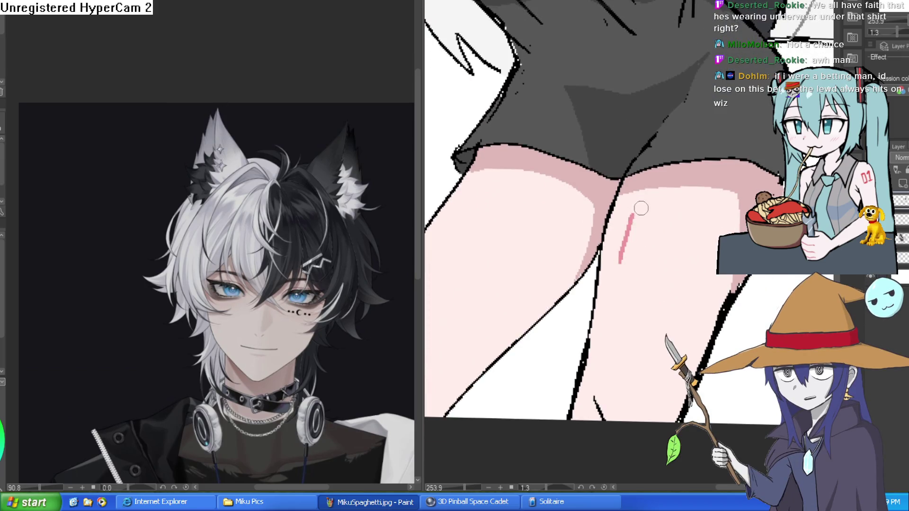
pyautogui.hotkey('ctrl', 'z')
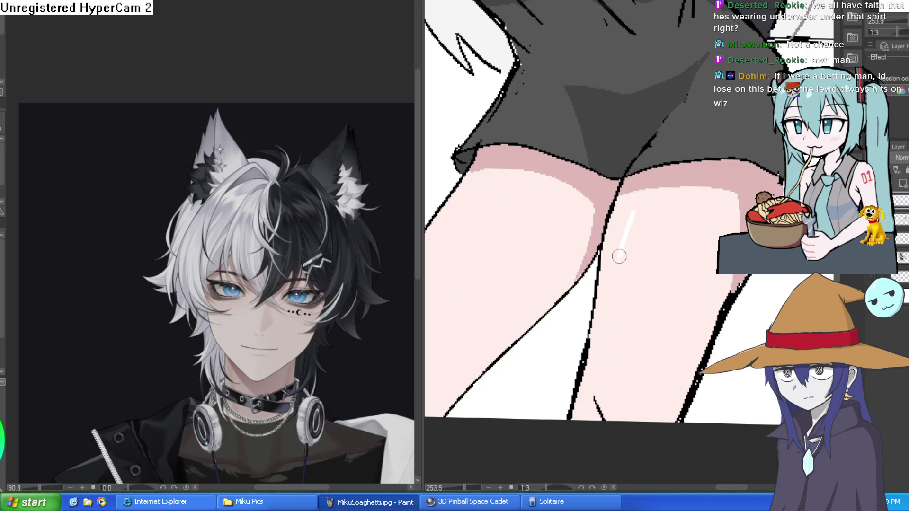
pyautogui.moveTo(541, 281); pyautogui.dragTo(657, 198)
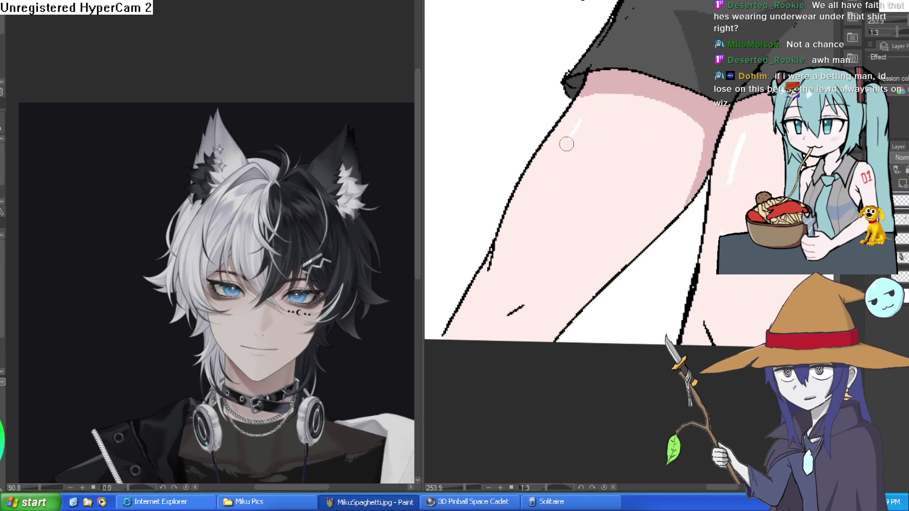
pyautogui.scroll(-5, 666, 259)
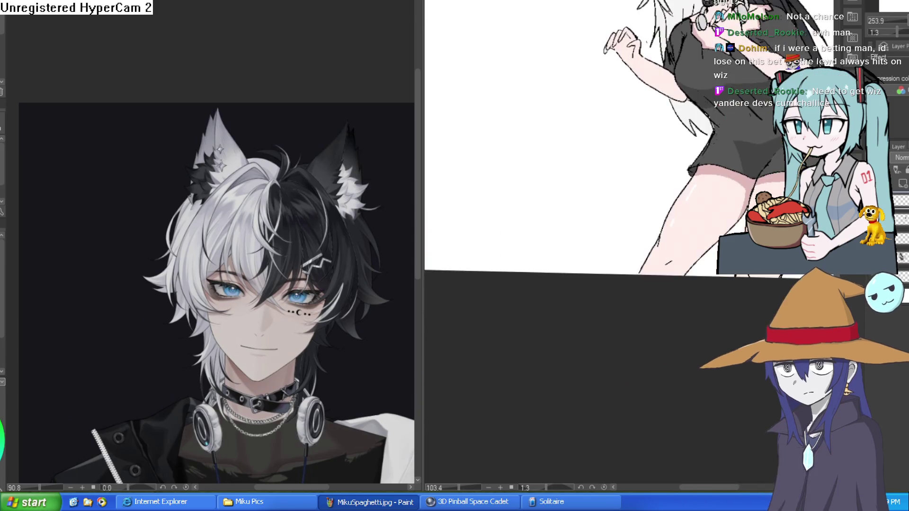
# Brush four short diagonal pink blush strokes on the cheeks, then straighten the canvas rotation.
pyautogui.scroll(7, 588, 151)
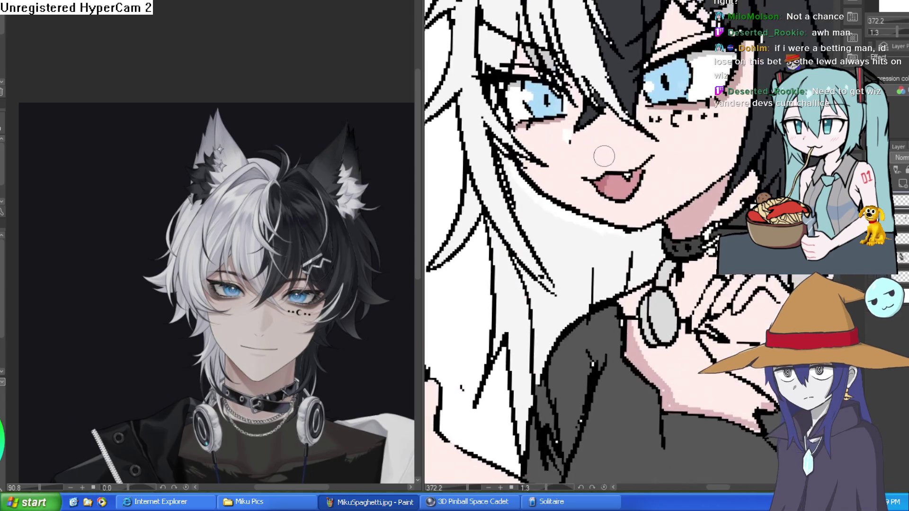
pyautogui.scroll(-2, 651, 191)
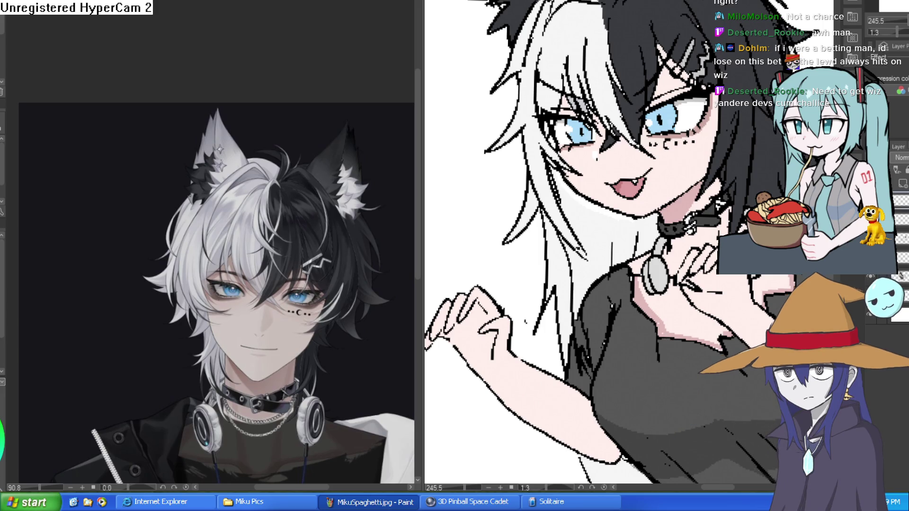
pyautogui.scroll(5, 702, 143)
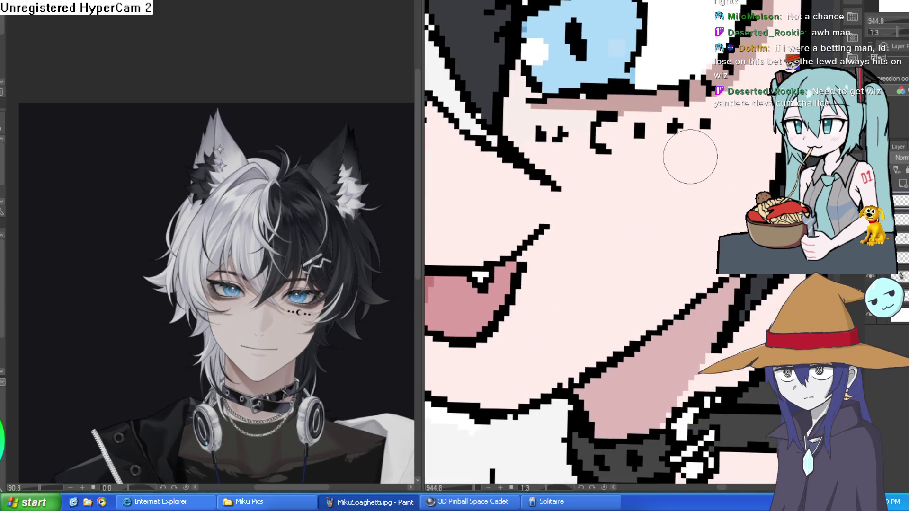
pyautogui.moveTo(692, 155)
pyautogui.mouseDown()
pyautogui.moveTo(630, 213)
pyautogui.moveTo(665, 210)
pyautogui.mouseUp()
pyautogui.moveTo(752, 150); pyautogui.dragTo(701, 208)
pyautogui.moveTo(497, 117); pyautogui.dragTo(473, 153)
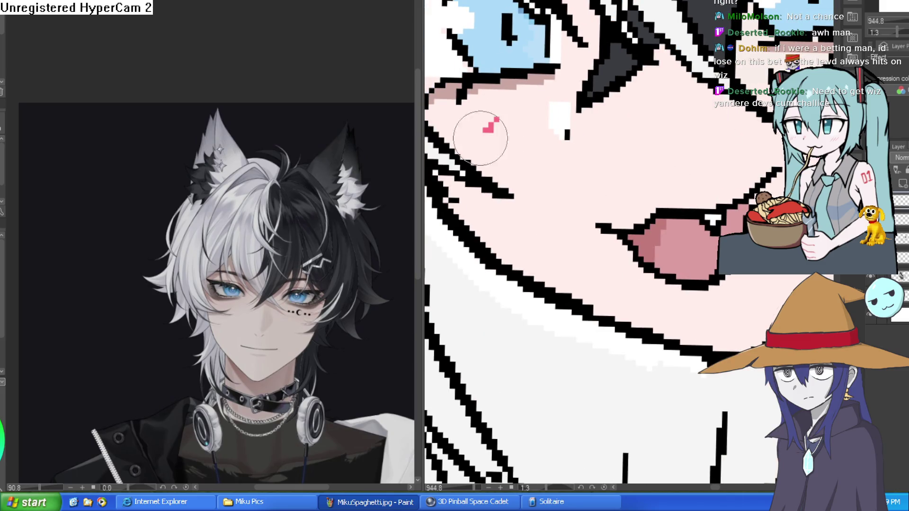
pyautogui.moveTo(513, 131)
pyautogui.mouseDown()
pyautogui.moveTo(495, 159)
pyautogui.moveTo(517, 159)
pyautogui.mouseUp()
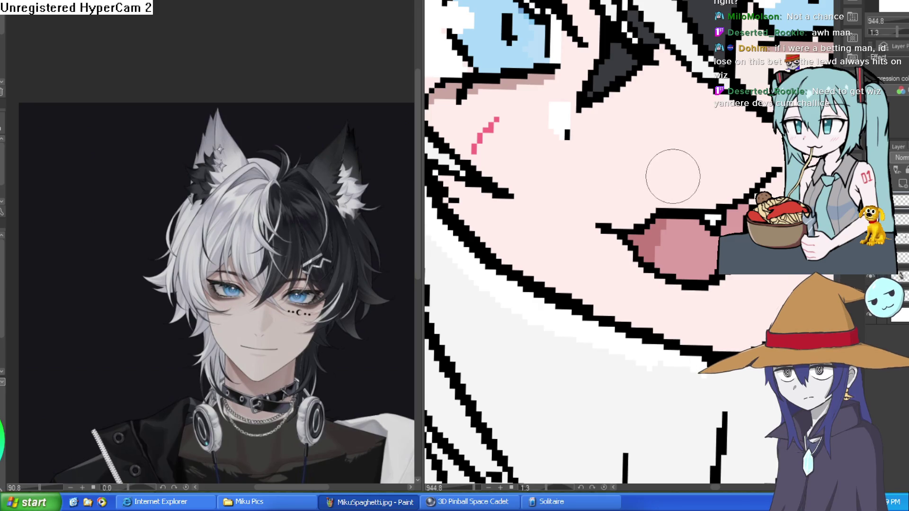
pyautogui.scroll(-5, 694, 224)
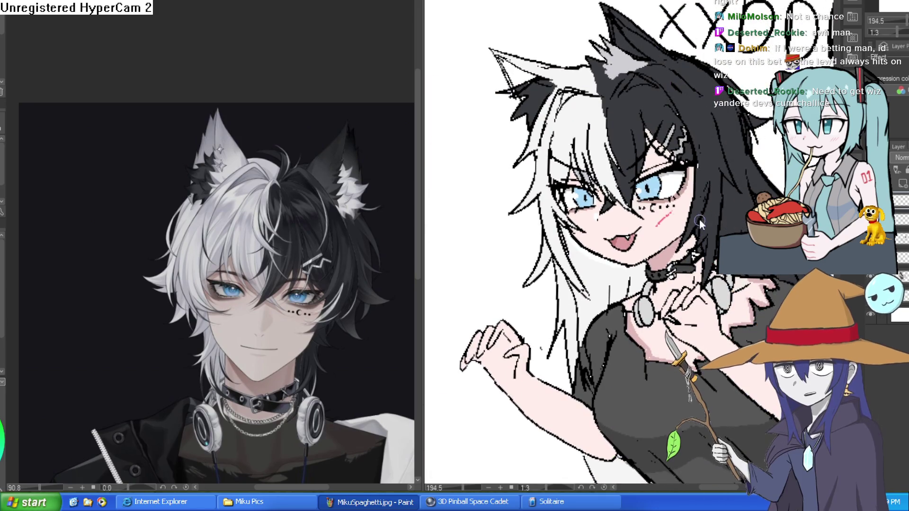
pyautogui.scroll(-2, 694, 224)
pyautogui.moveTo(753, 204); pyautogui.dragTo(759, 187)
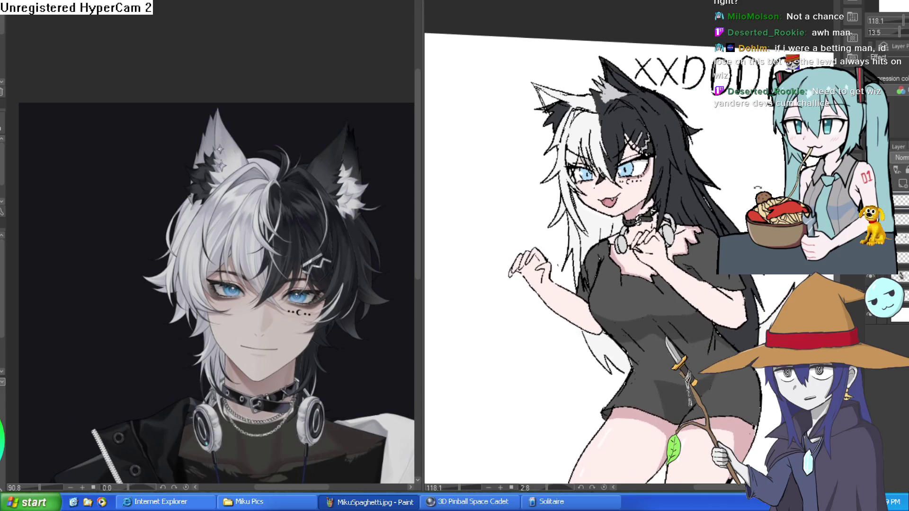
# Bring the legs into view and add a new raster layer for shading.
pyautogui.scroll(-2, 751, 206)
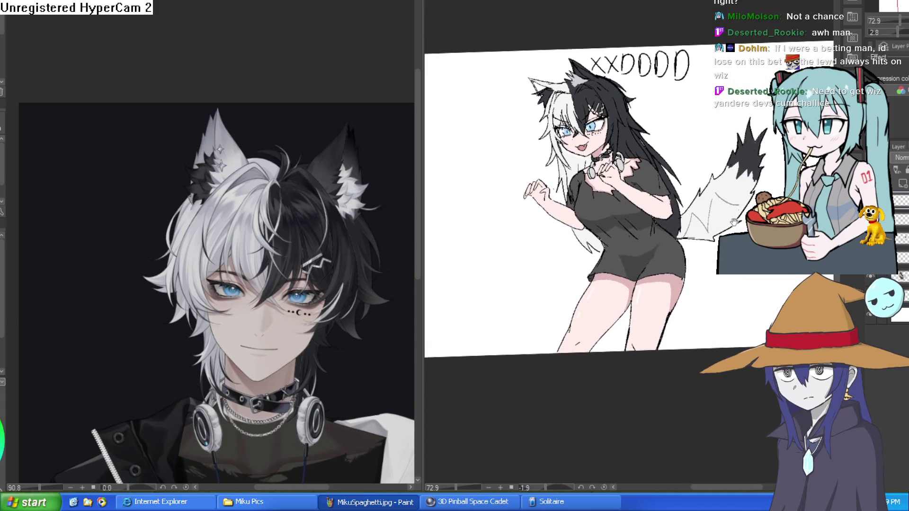
pyautogui.scroll(4, 550, 301)
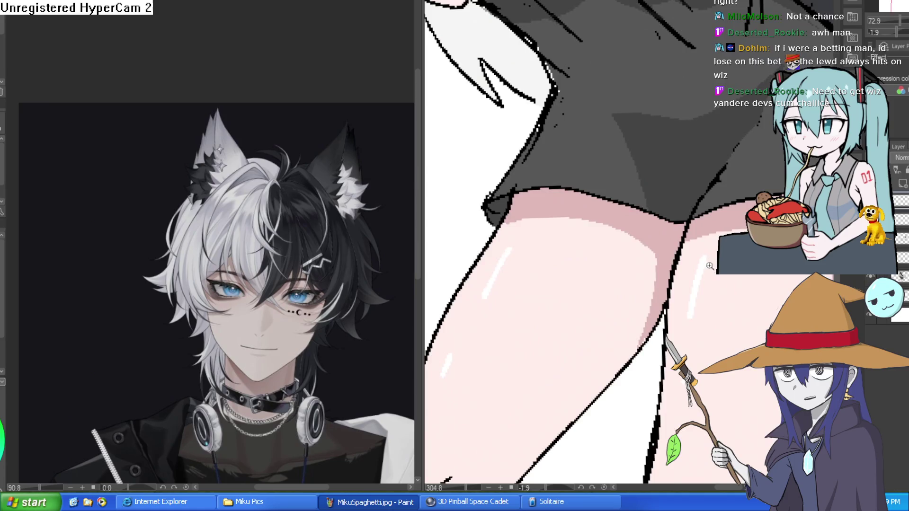
pyautogui.scroll(-1, 748, 287)
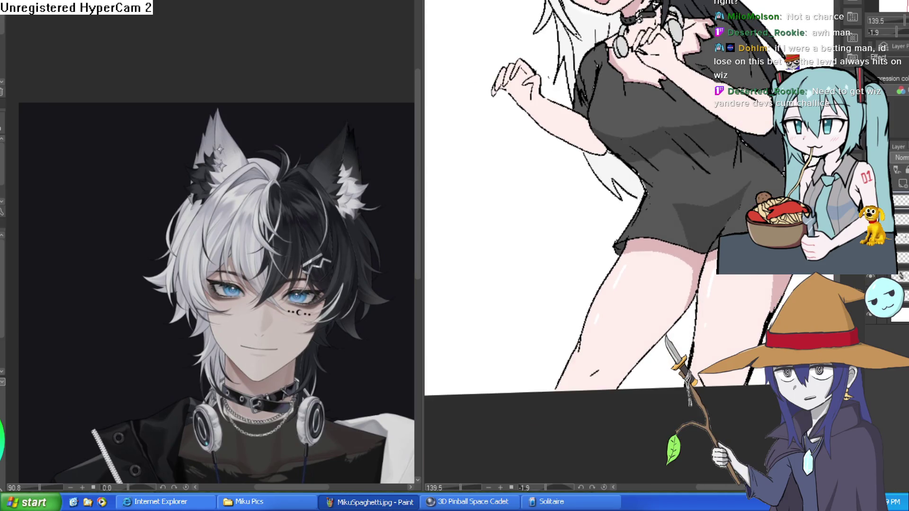
pyautogui.scroll(-3, 699, 310)
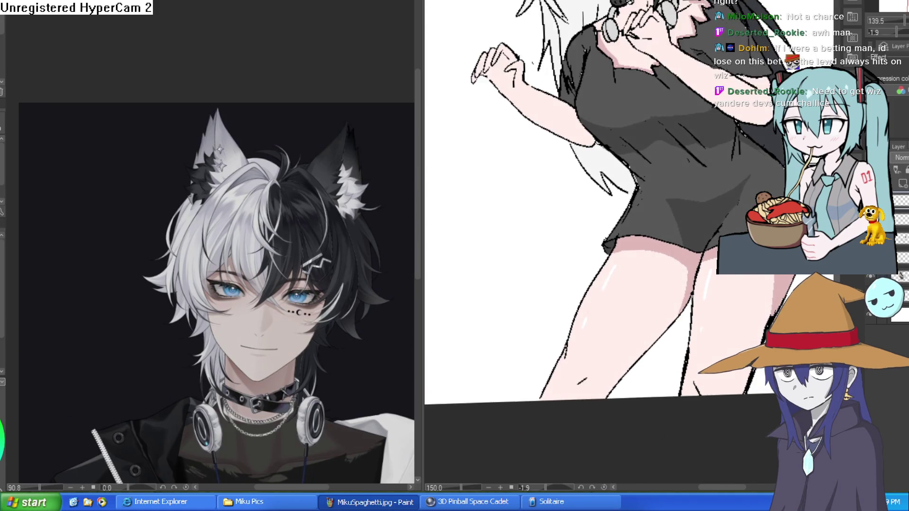
pyautogui.scroll(3, 699, 310)
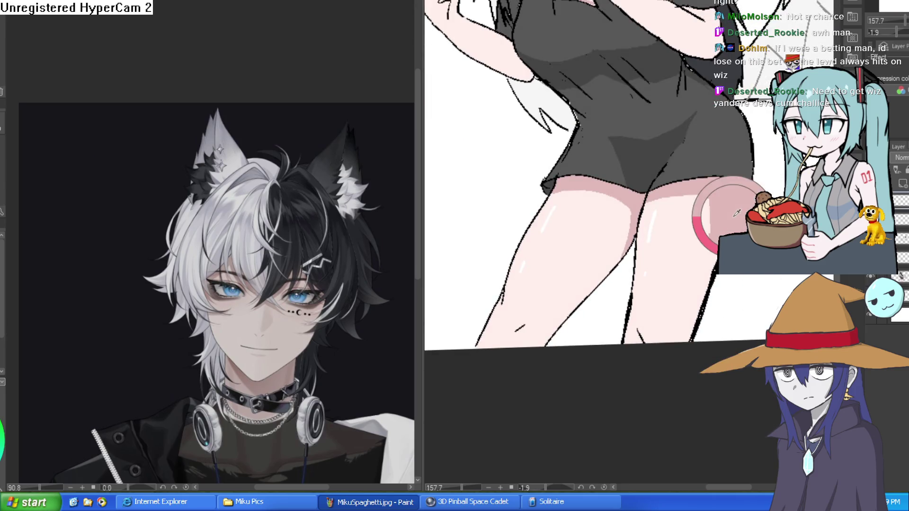
pyautogui.moveTo(675, 330); pyautogui.dragTo(667, 255)
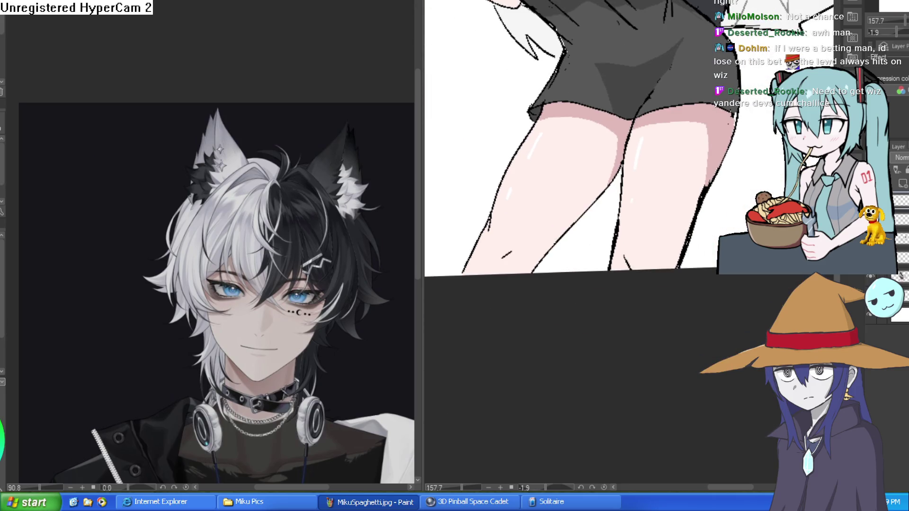
pyautogui.scroll(2, 628, 274)
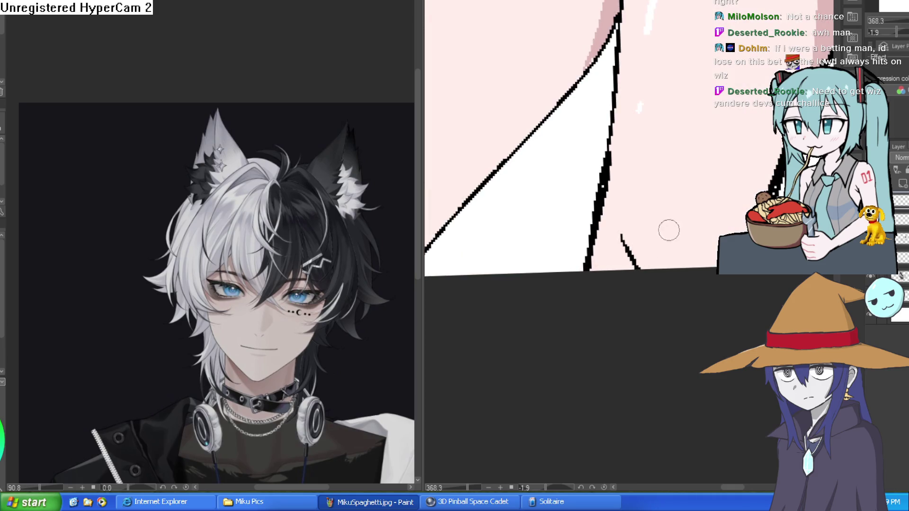
pyautogui.click(902, 183)
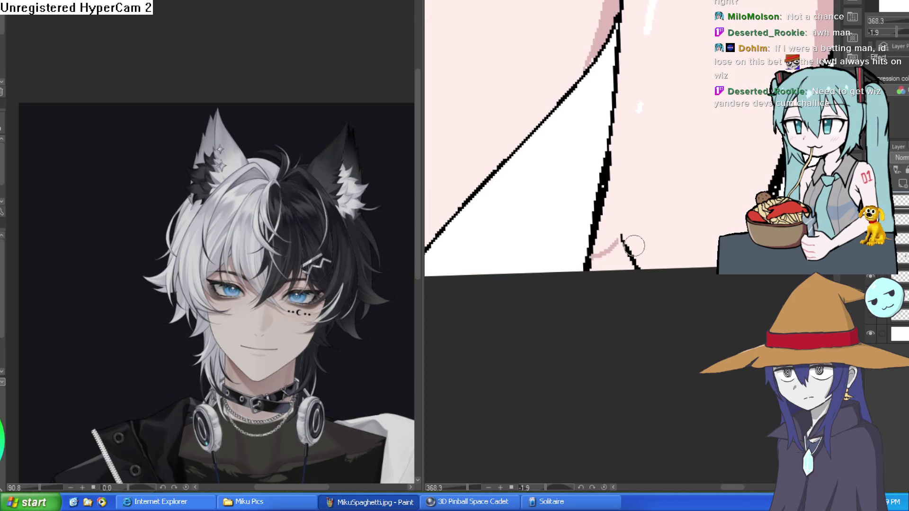
# Paint darker pink shading on the leg near the knee.
pyautogui.scroll(-1, 511, 247)
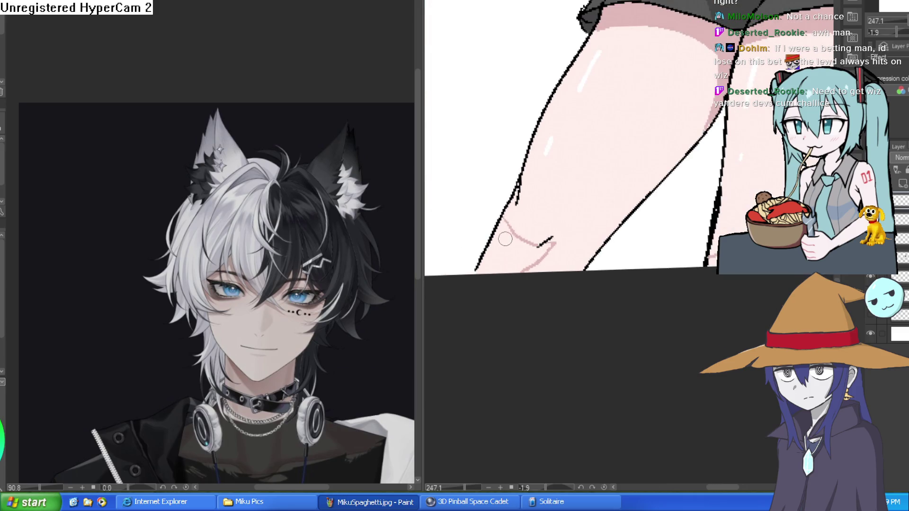
pyautogui.scroll(-3, 592, 255)
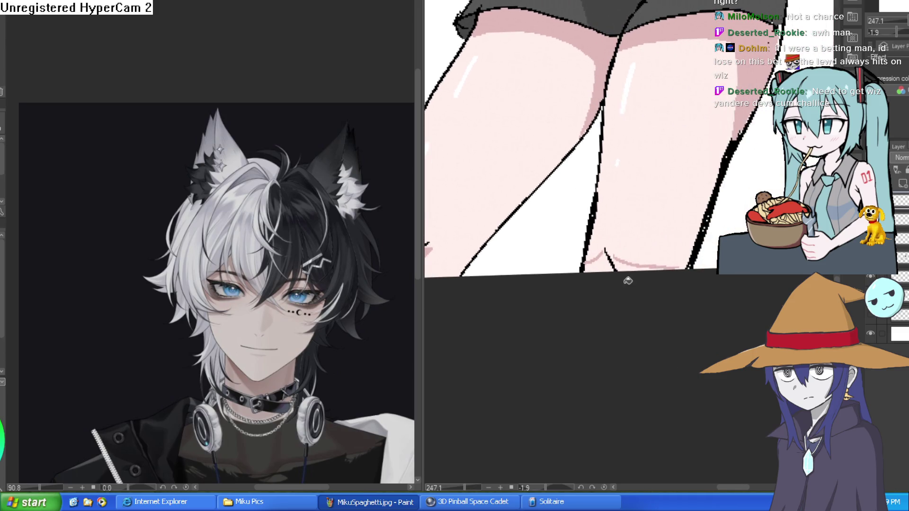
pyautogui.moveTo(592, 265); pyautogui.dragTo(610, 291)
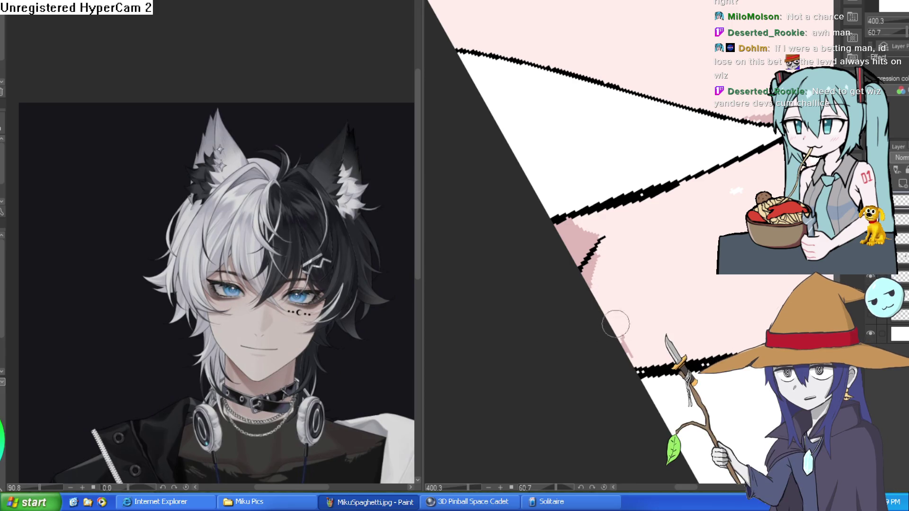
pyautogui.moveTo(645, 321)
pyautogui.mouseDown()
pyautogui.moveTo(567, 187)
pyautogui.moveTo(634, 197)
pyautogui.moveTo(631, 213)
pyautogui.moveTo(671, 215)
pyautogui.mouseUp()
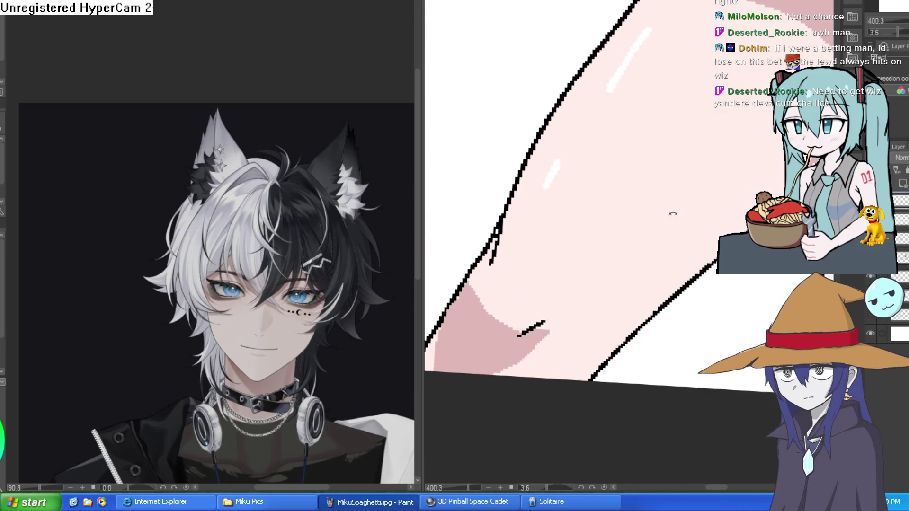
pyautogui.moveTo(605, 228)
pyautogui.mouseDown()
pyautogui.moveTo(586, 229)
pyautogui.moveTo(616, 215)
pyautogui.moveTo(586, 235)
pyautogui.moveTo(635, 156)
pyautogui.moveTo(637, 229)
pyautogui.moveTo(664, 151)
pyautogui.mouseUp()
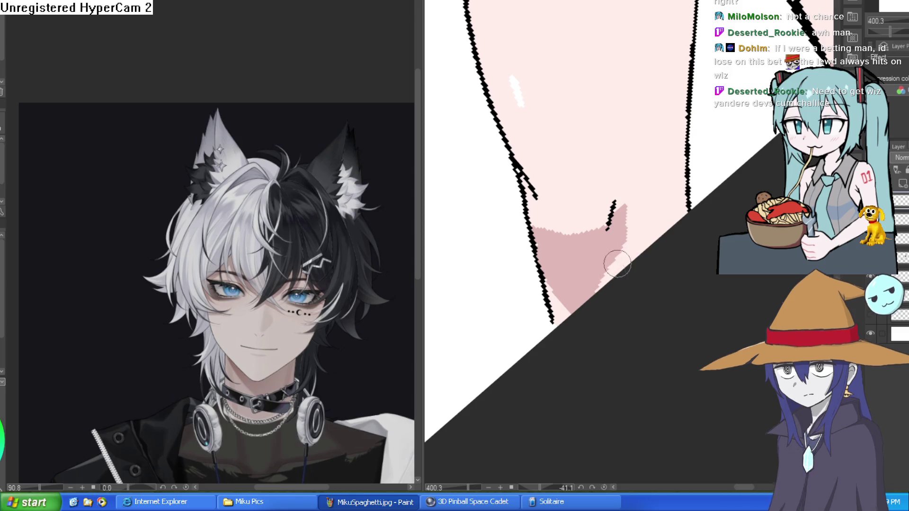
pyautogui.moveTo(562, 290)
pyautogui.mouseDown()
pyautogui.moveTo(584, 290)
pyautogui.moveTo(574, 298)
pyautogui.mouseUp()
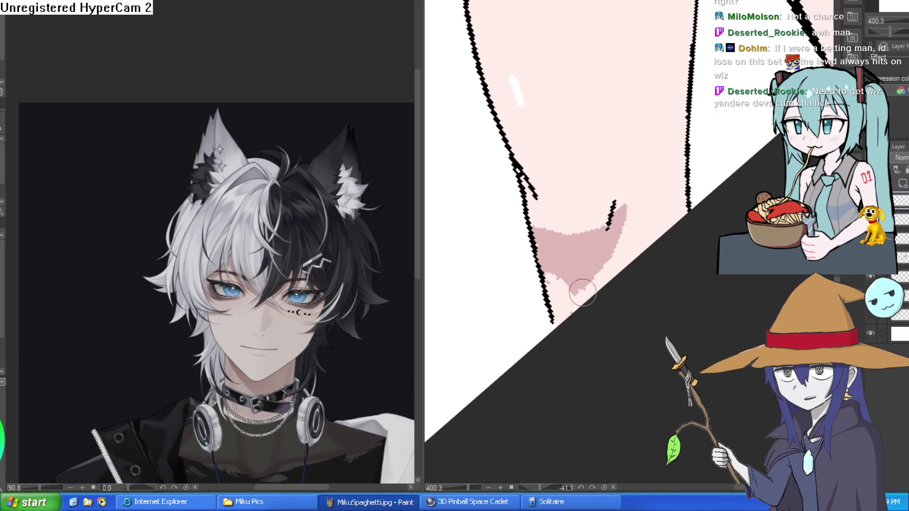
pyautogui.scroll(-7, 648, 209)
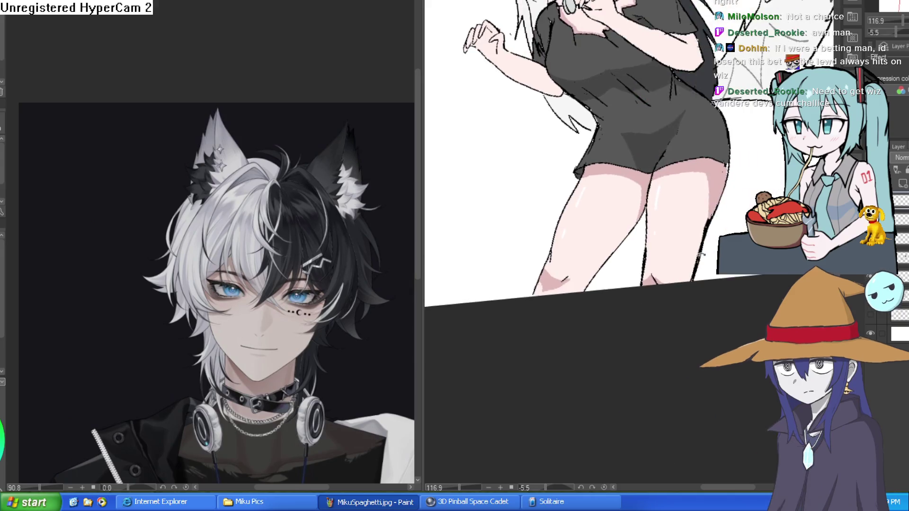
pyautogui.scroll(-3, 698, 262)
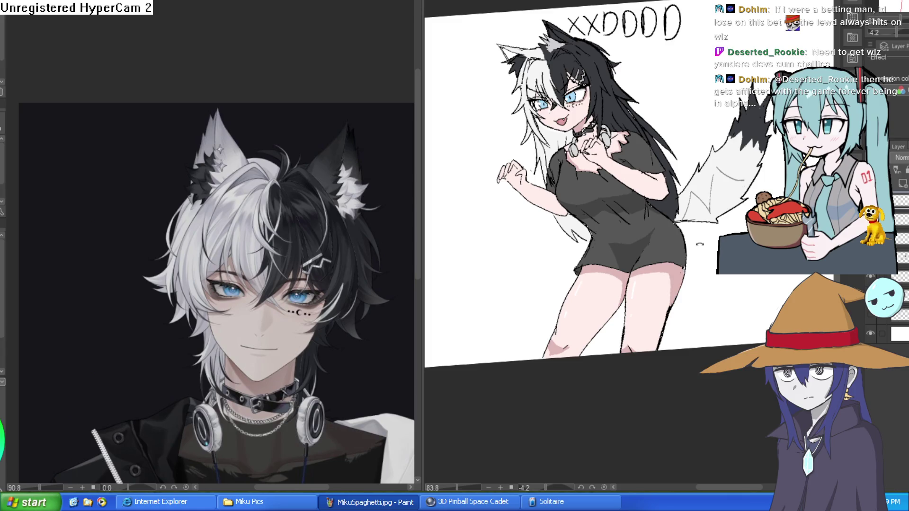
pyautogui.moveTo(699, 243); pyautogui.dragTo(712, 260)
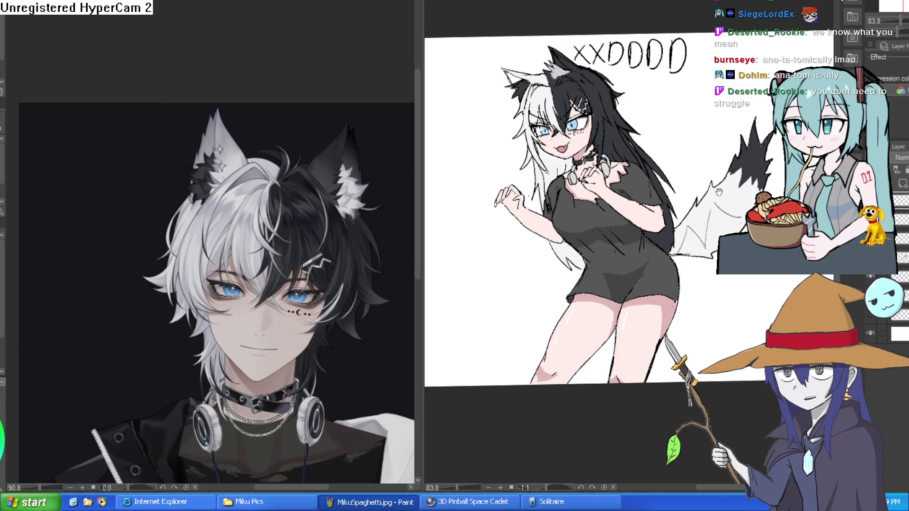
pyautogui.scroll(10, 591, 114)
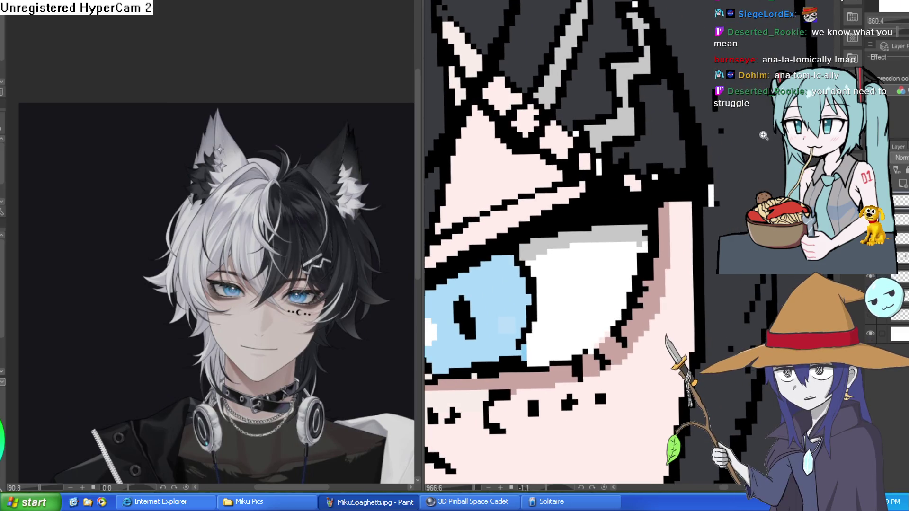
# Paint black over the stray pink pixels in the linework above the eye.
pyautogui.moveTo(763, 135); pyautogui.dragTo(710, 161)
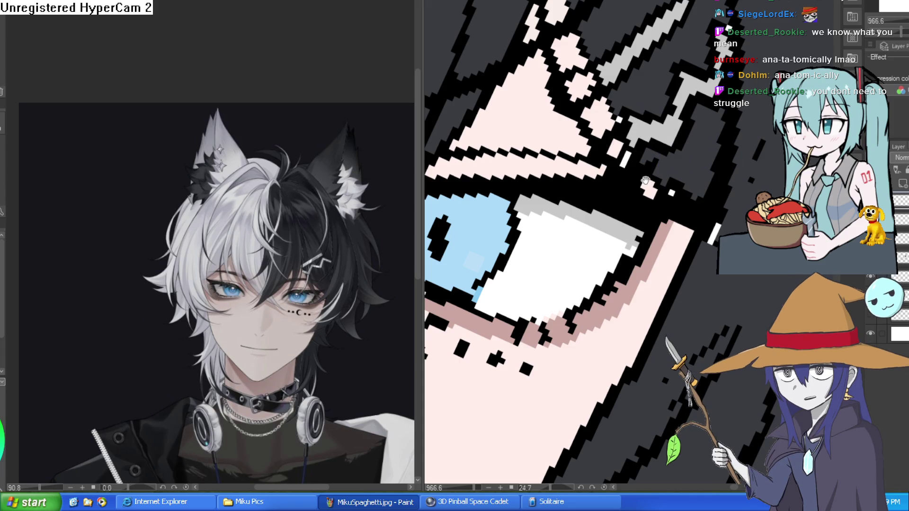
pyautogui.moveTo(622, 132)
pyautogui.mouseDown()
pyautogui.moveTo(597, 118)
pyautogui.moveTo(566, 31)
pyautogui.mouseUp()
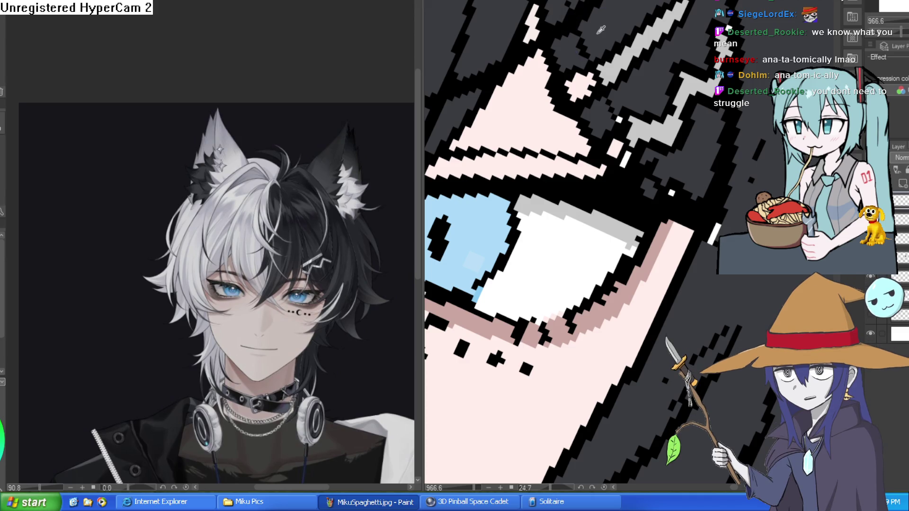
pyautogui.scroll(3, 589, 47)
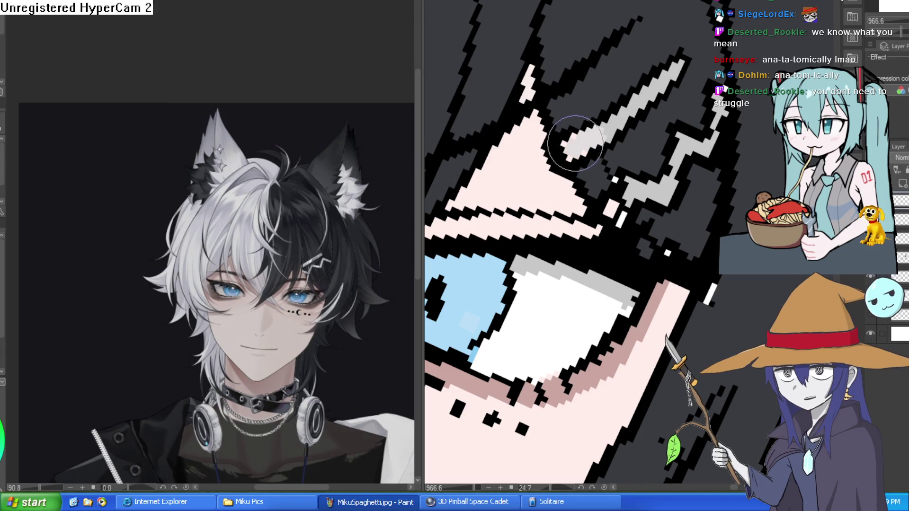
# Extend the grey zigzag hair highlight over pink pixels and fill it a lighter grey.
pyautogui.moveTo(626, 197)
pyautogui.mouseDown()
pyautogui.moveTo(618, 210)
pyautogui.moveTo(687, 154)
pyautogui.mouseUp()
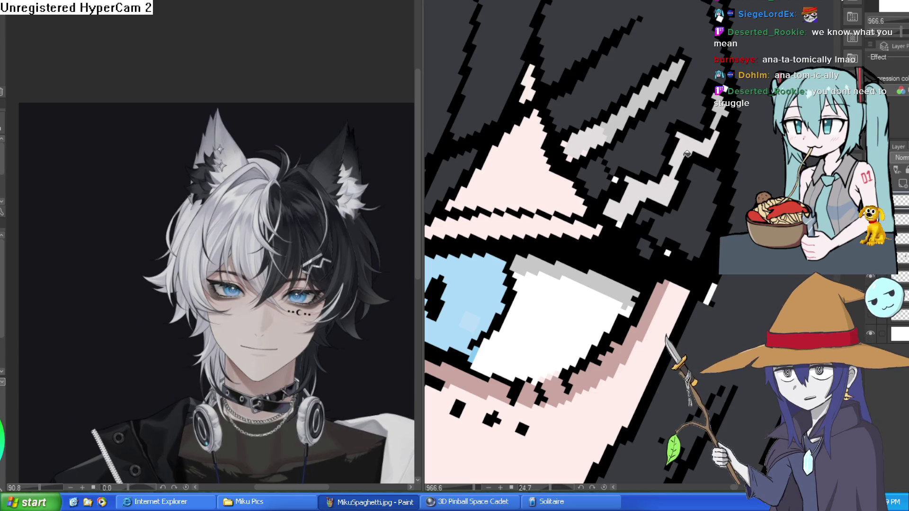
pyautogui.click(622, 113)
pyautogui.scroll(-3, 716, 157)
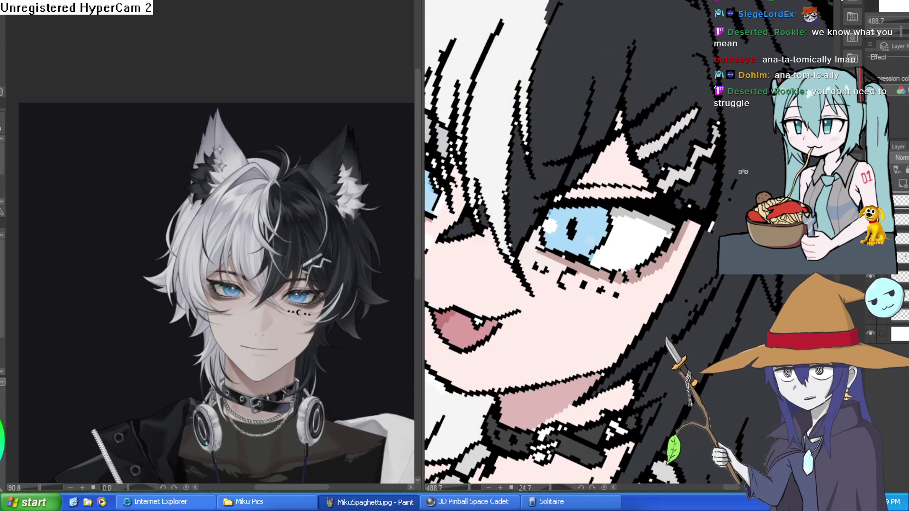
pyautogui.click(671, 100)
pyautogui.click(679, 162)
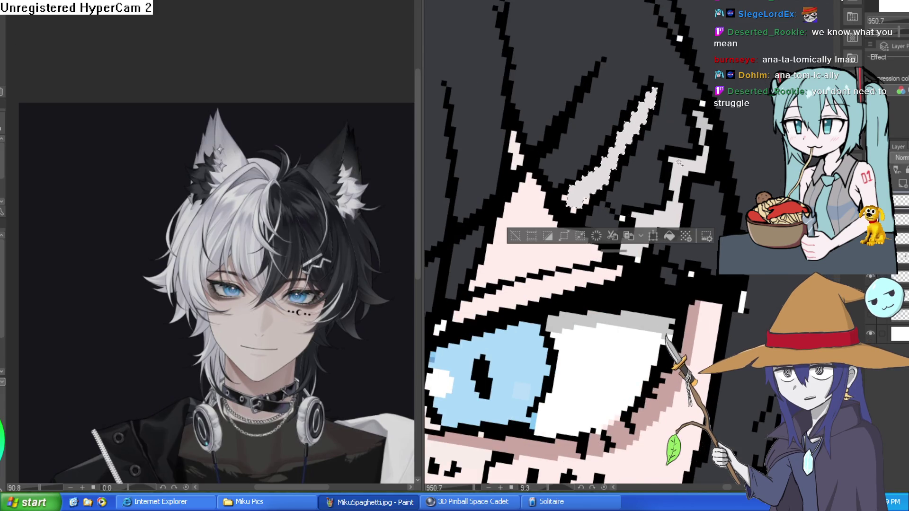
# Draw the light grey zigzag highlight further down the hair, then turn upright and zoom out.
pyautogui.moveTo(678, 162); pyautogui.dragTo(672, 202)
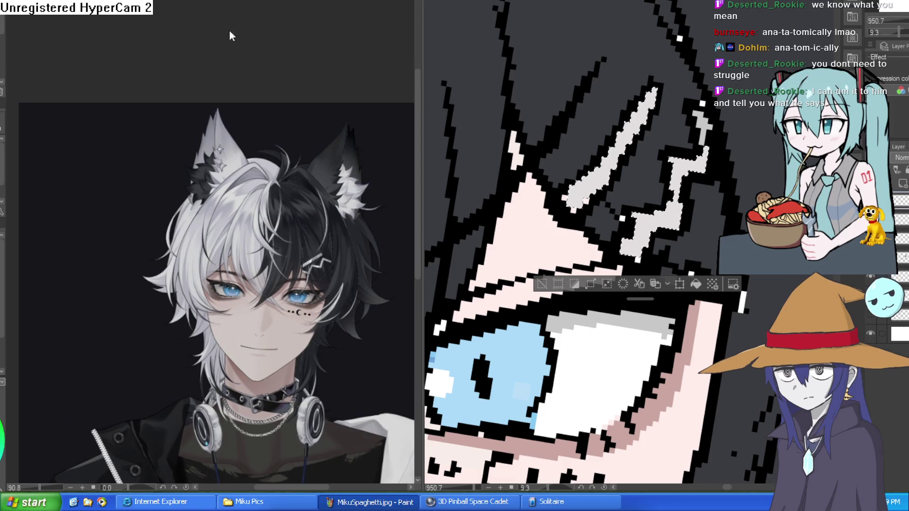
pyautogui.moveTo(615, 213); pyautogui.dragTo(673, 156)
pyautogui.scroll(2, 673, 156)
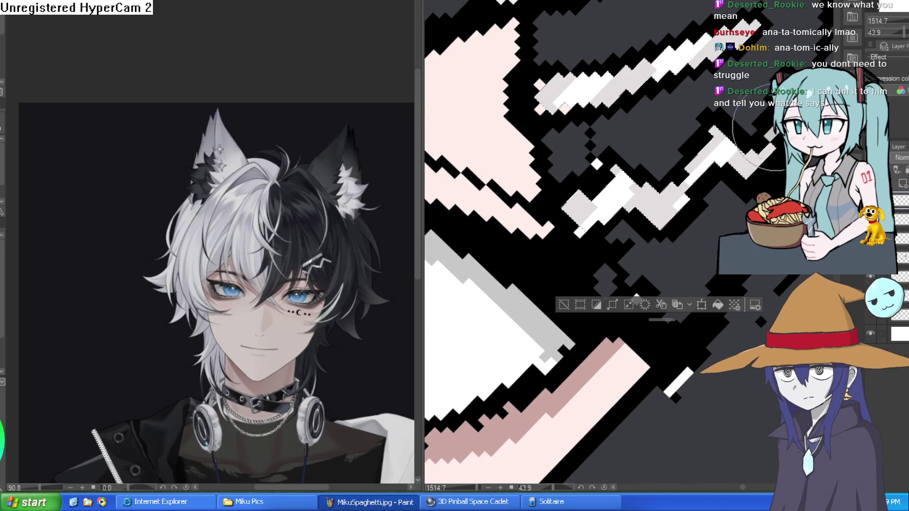
pyautogui.scroll(-5, 760, 177)
pyautogui.moveTo(760, 177); pyautogui.dragTo(686, 159)
pyautogui.scroll(-2, 709, 161)
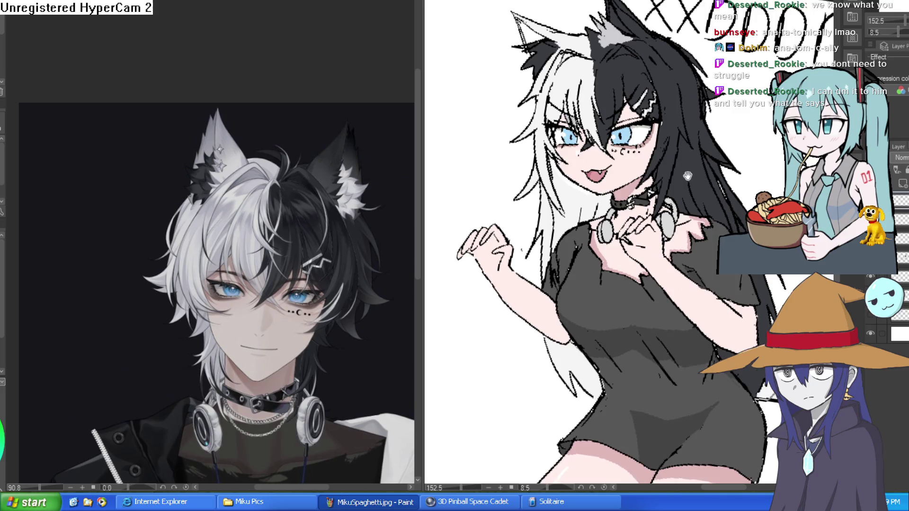
pyautogui.scroll(-4, 687, 176)
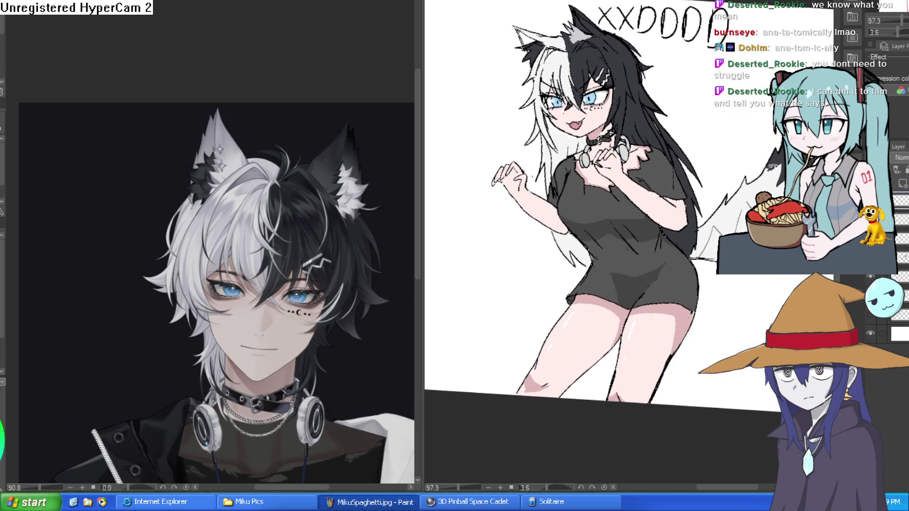
pyautogui.moveTo(687, 176); pyautogui.dragTo(682, 180)
pyautogui.hotkey('ctrl', 'alt', '0')
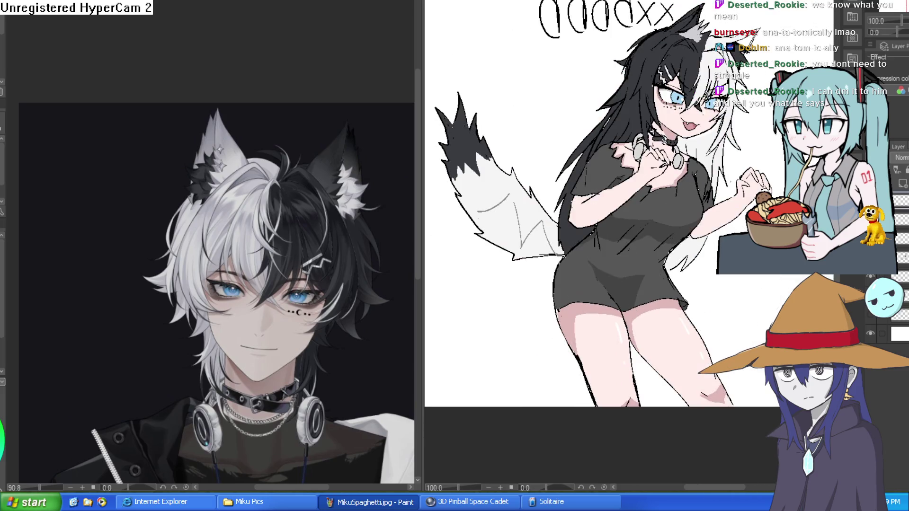
pyautogui.press('h')
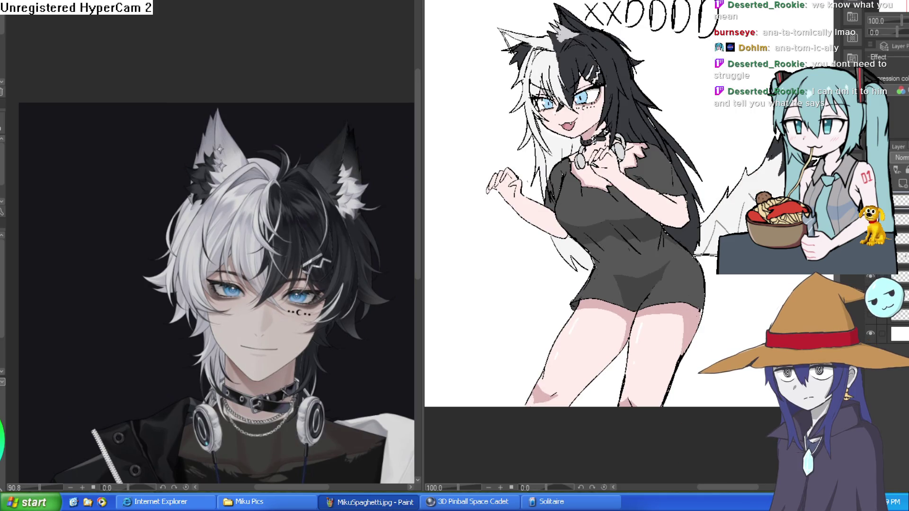
pyautogui.press('h')
pyautogui.press('h')
pyautogui.scroll(-2, 727, 160)
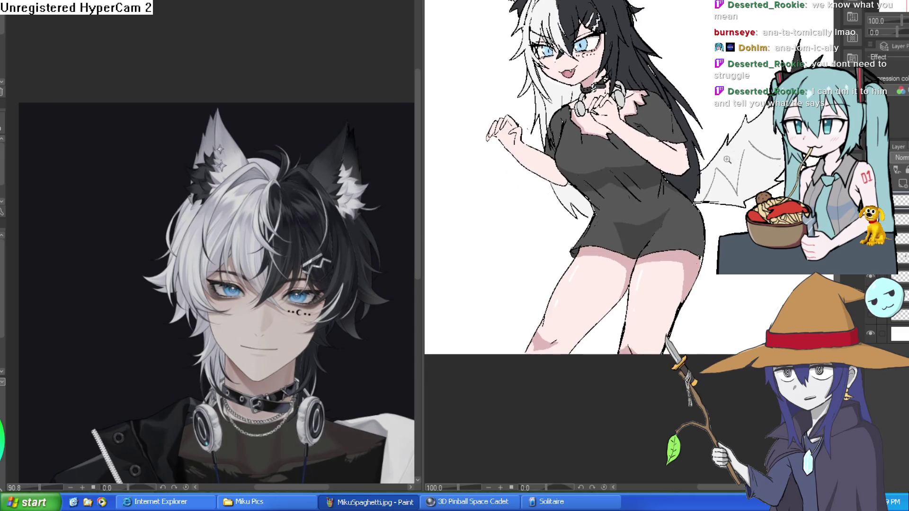
pyautogui.scroll(2, 727, 159)
pyautogui.scroll(-2, 727, 160)
pyautogui.scroll(5, 639, 106)
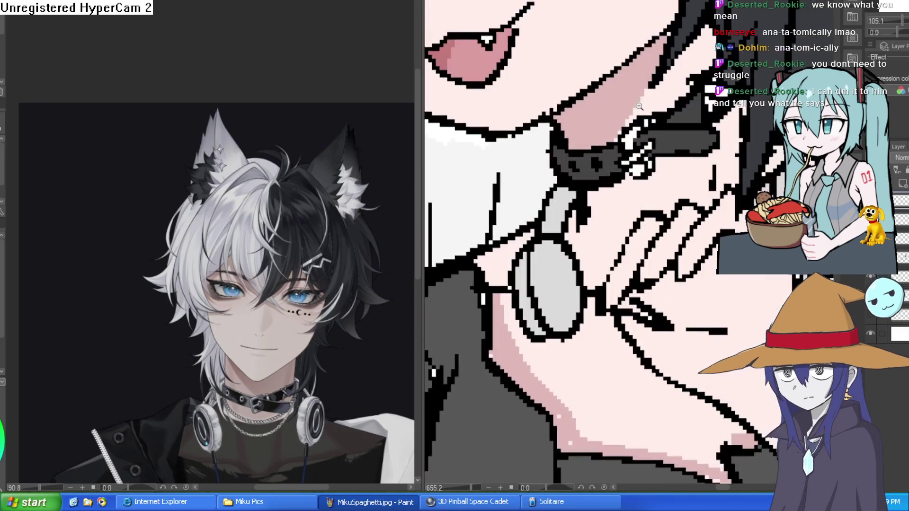
pyautogui.scroll(3, 644, 112)
pyautogui.scroll(-2, 656, 121)
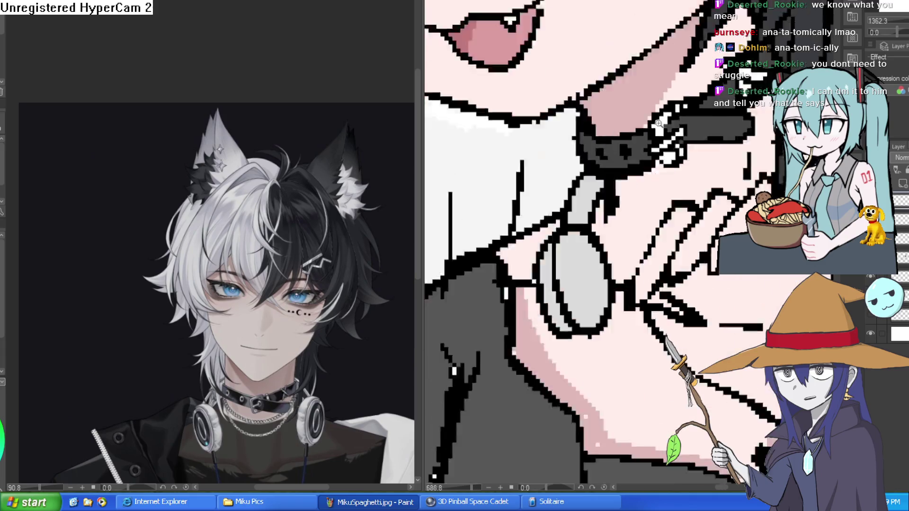
pyautogui.scroll(-3, 660, 108)
pyautogui.scroll(1, 667, 90)
pyautogui.scroll(-2, 677, 71)
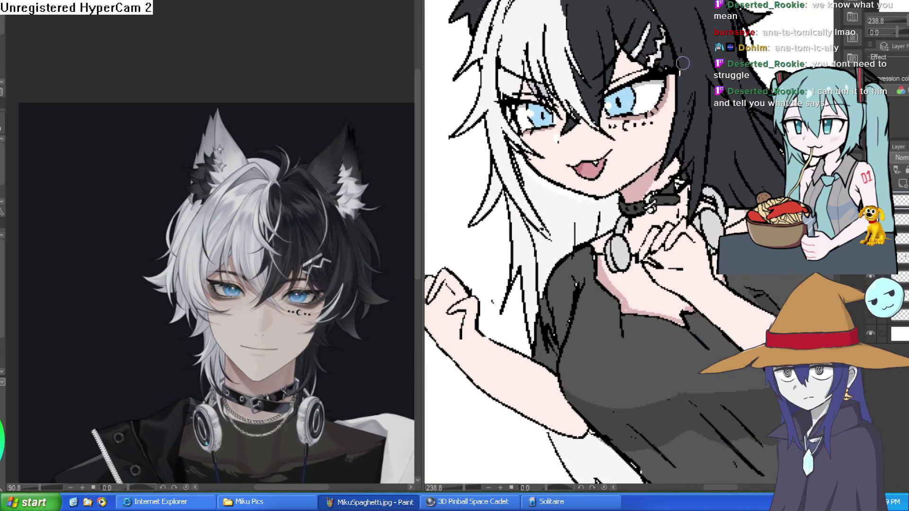
pyautogui.press('e')
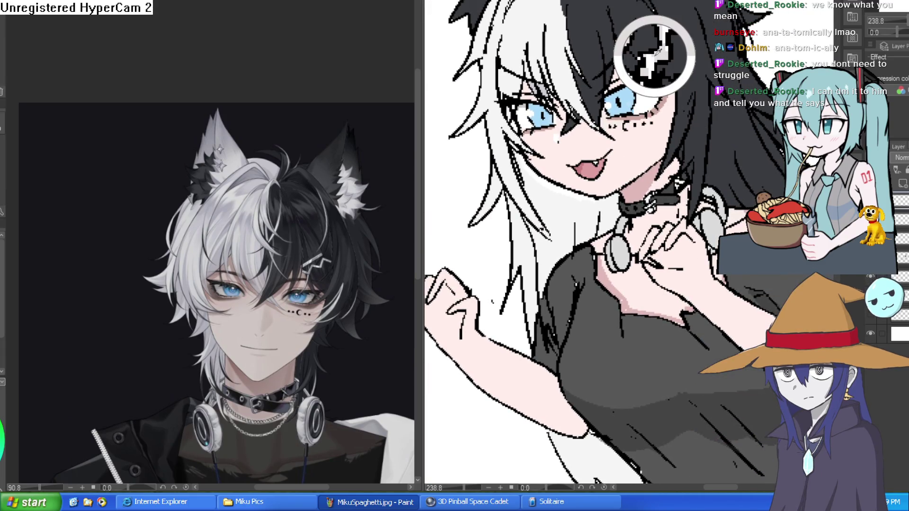
pyautogui.scroll(3, 661, 202)
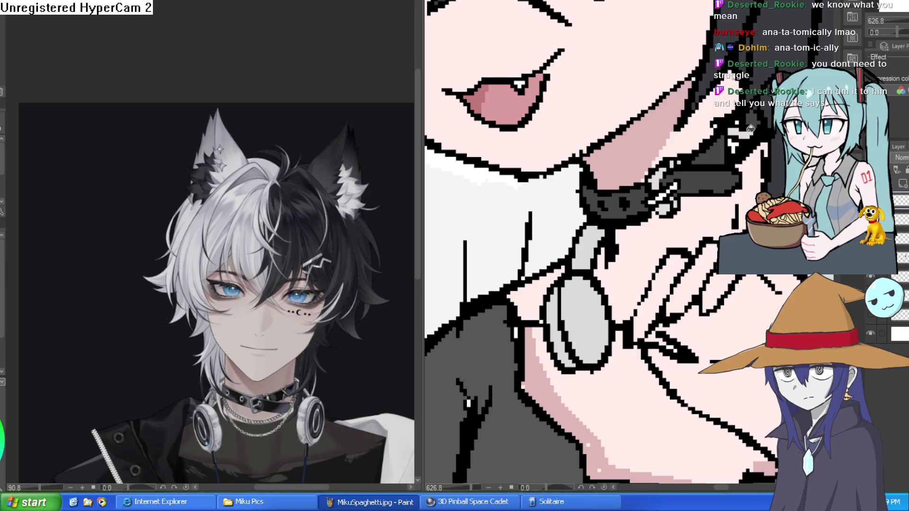
pyautogui.click(740, 122)
pyautogui.hotkey('ctrl', 'z')
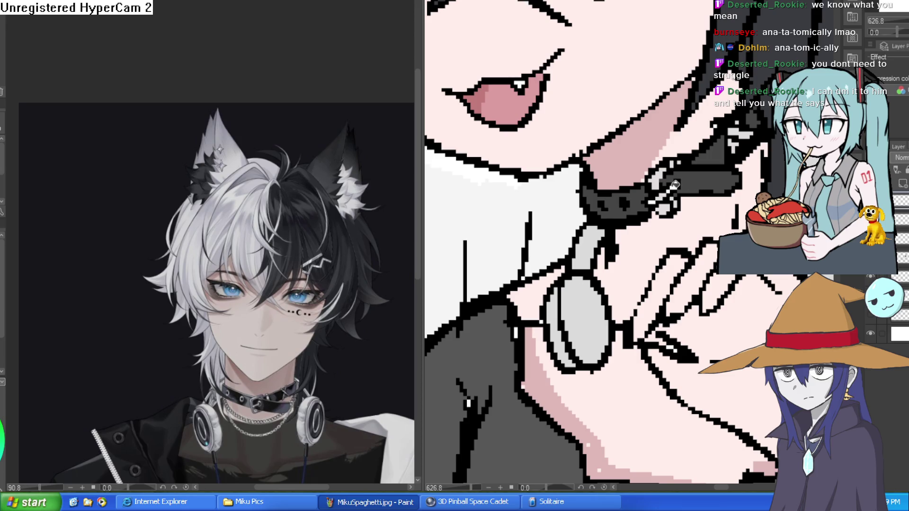
pyautogui.scroll(-10, 675, 187)
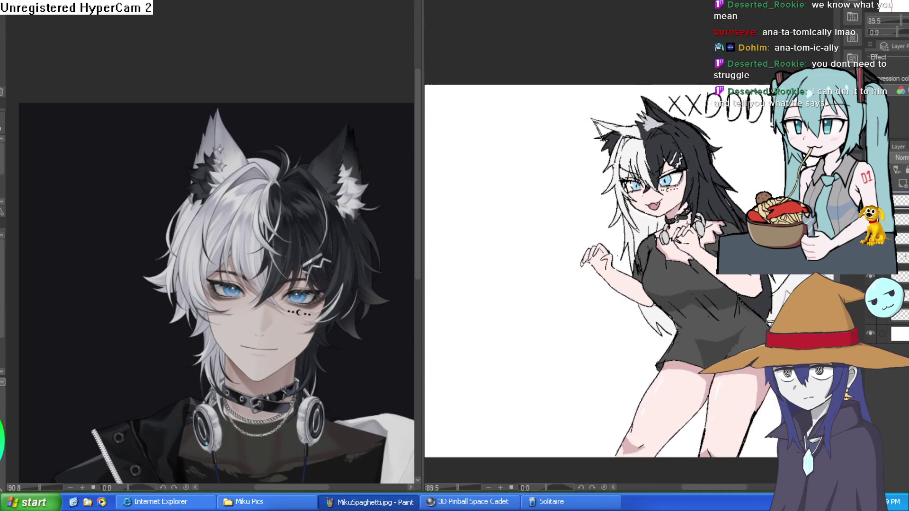
pyautogui.moveTo(840, 321)
pyautogui.mouseDown()
pyautogui.moveTo(797, 252)
pyautogui.moveTo(714, 241)
pyautogui.moveTo(740, 300)
pyautogui.mouseUp()
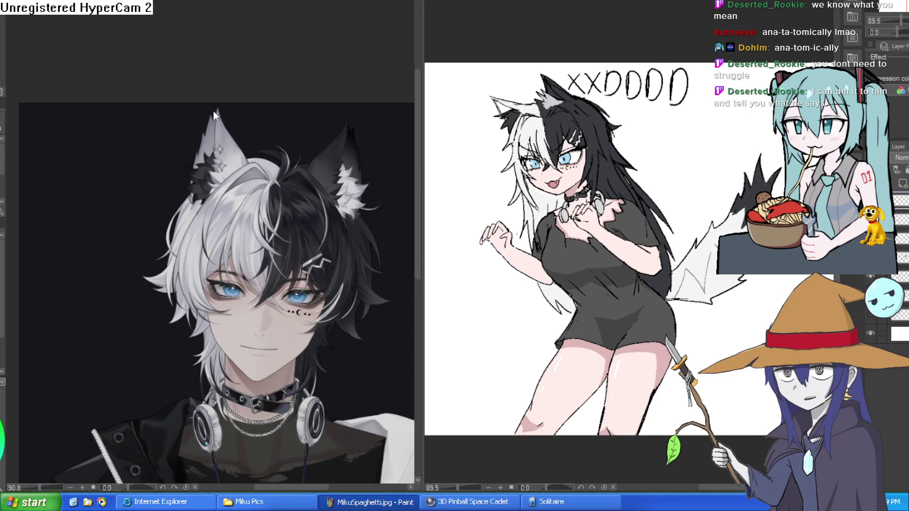
pyautogui.scroll(1, 698, 61)
pyautogui.moveTo(699, 49); pyautogui.dragTo(661, 141)
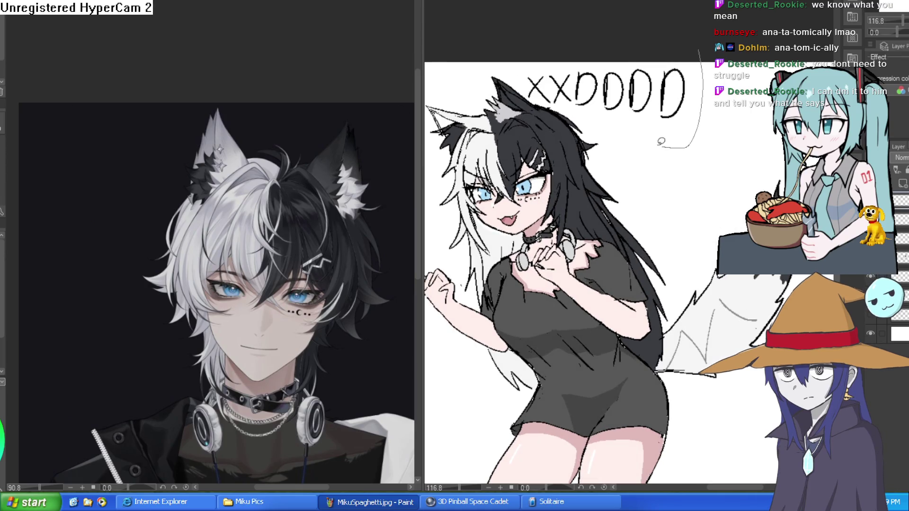
pyautogui.moveTo(570, 106)
pyautogui.mouseDown()
pyautogui.moveTo(530, 88)
pyautogui.moveTo(526, 65)
pyautogui.mouseUp()
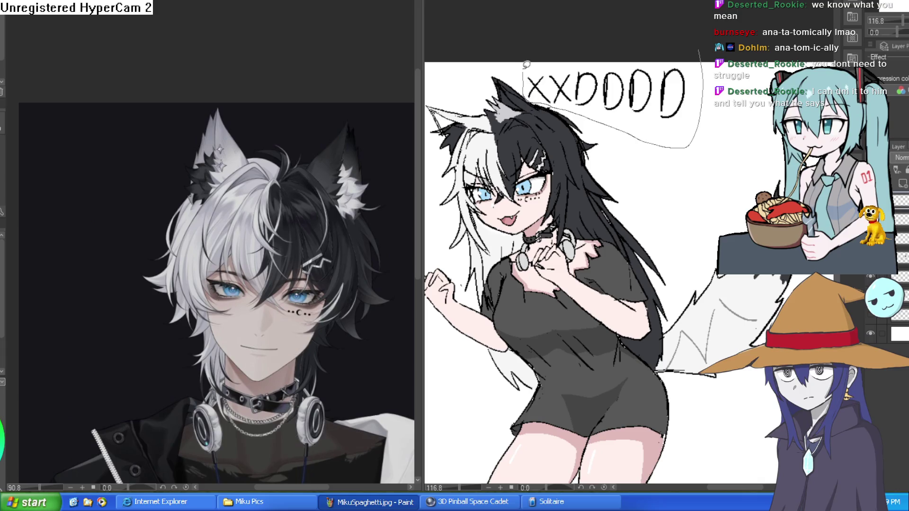
pyautogui.moveTo(689, 55); pyautogui.dragTo(717, 49)
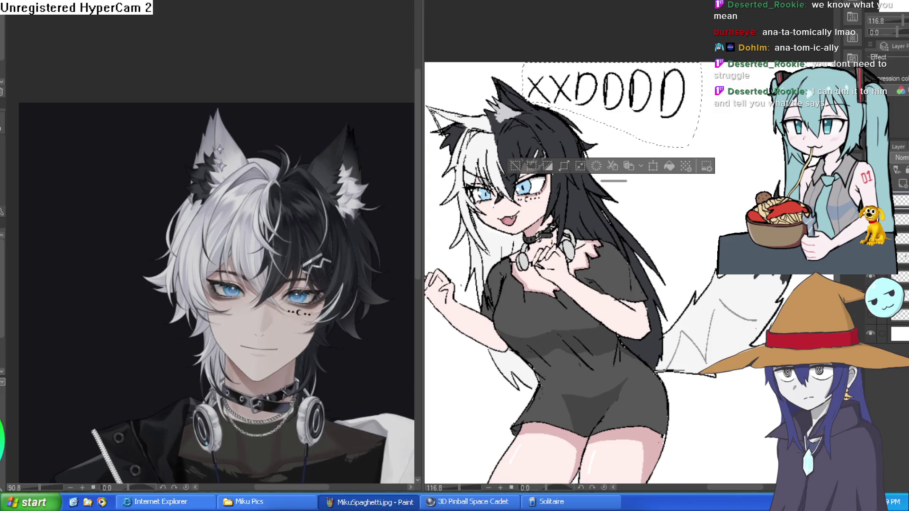
pyautogui.press('Delete')
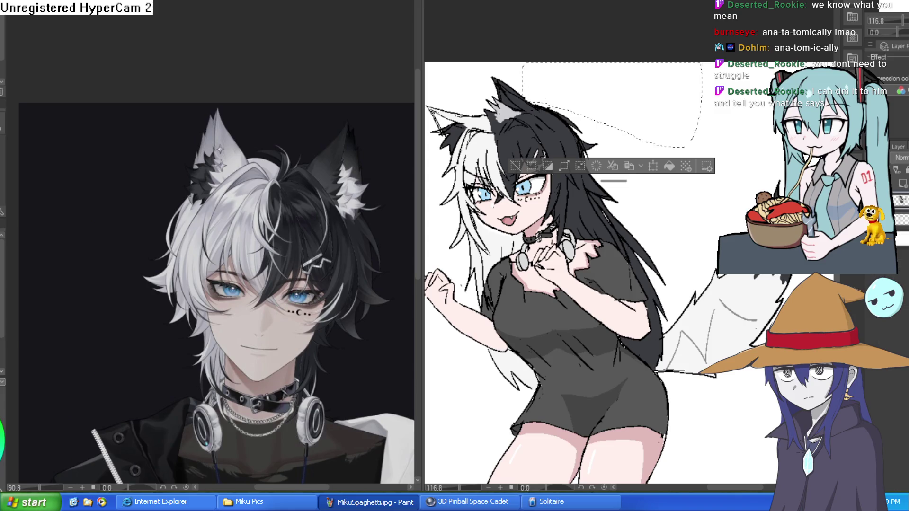
pyautogui.hotkey('ctrl', 'z')
pyautogui.hotkey('ctrl', 'y')
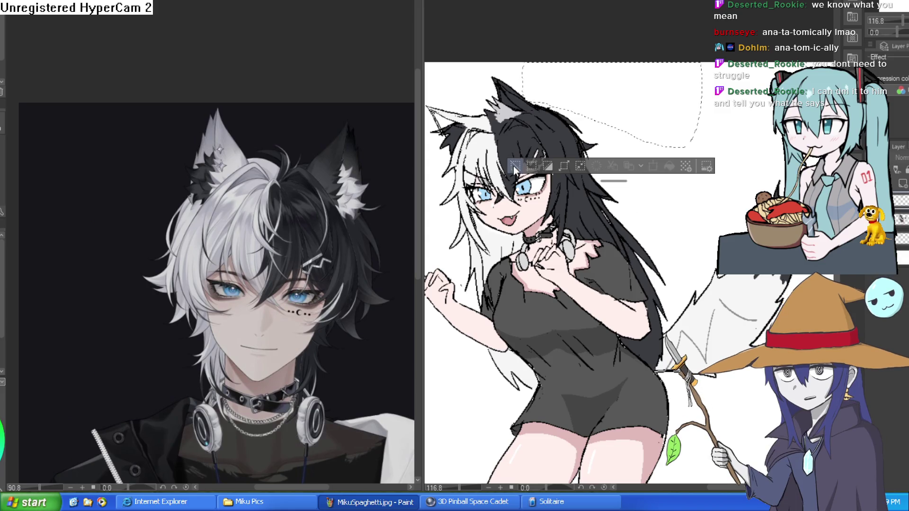
pyautogui.scroll(-4, 613, 194)
pyautogui.hotkey('ctrl', 'z')
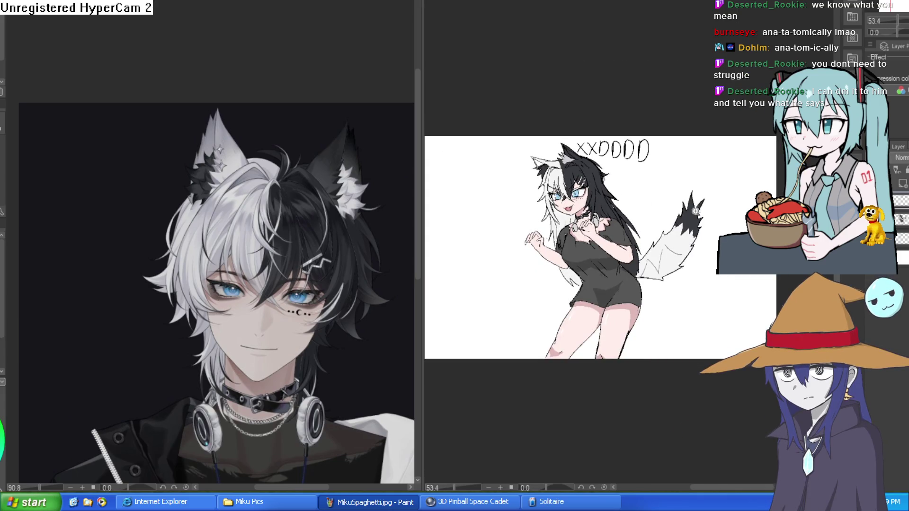
pyautogui.scroll(3, 695, 211)
# Mirror-check the wolf-girl drawing, flip it back, and drag the pane splitter left to widen it.
pyautogui.moveTo(695, 211)
pyautogui.mouseDown()
pyautogui.moveTo(663, 196)
pyautogui.moveTo(662, 216)
pyautogui.moveTo(658, 189)
pyautogui.moveTo(643, 216)
pyautogui.moveTo(591, 234)
pyautogui.moveTo(649, 233)
pyautogui.mouseUp()
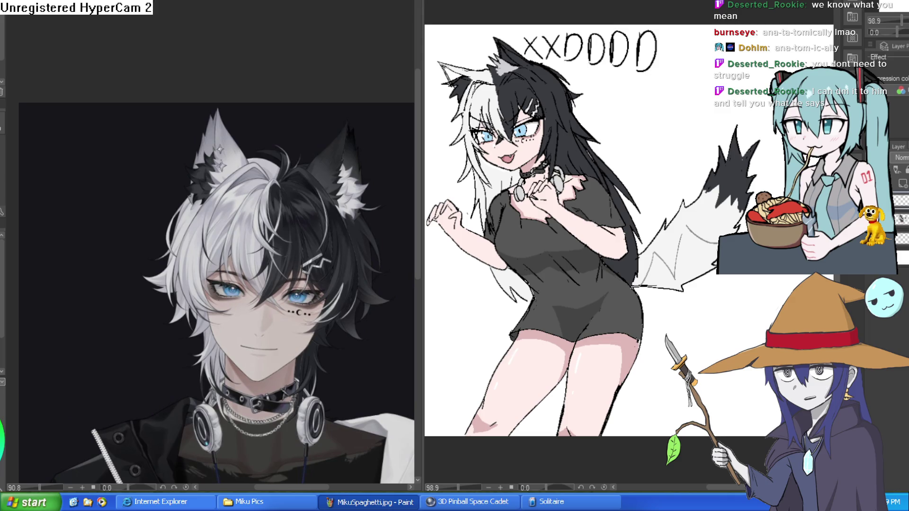
pyautogui.scroll(-1, 724, 277)
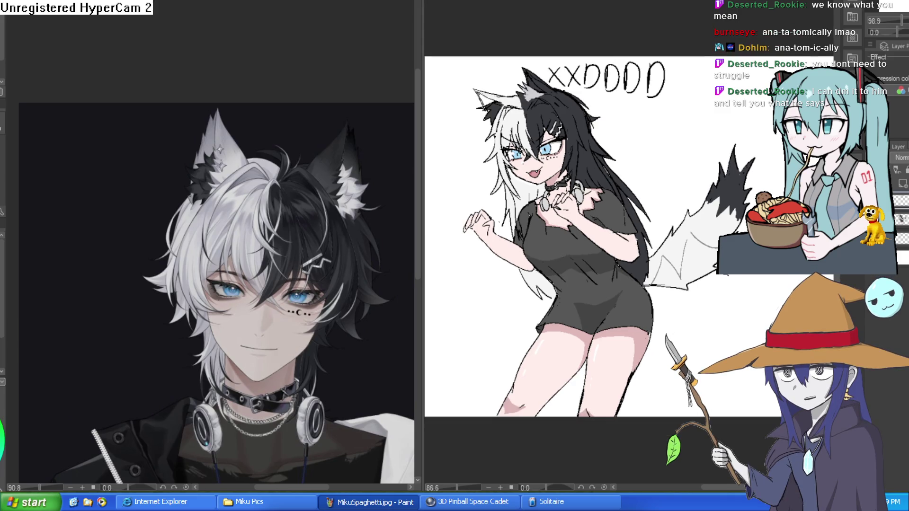
pyautogui.scroll(2, 719, 293)
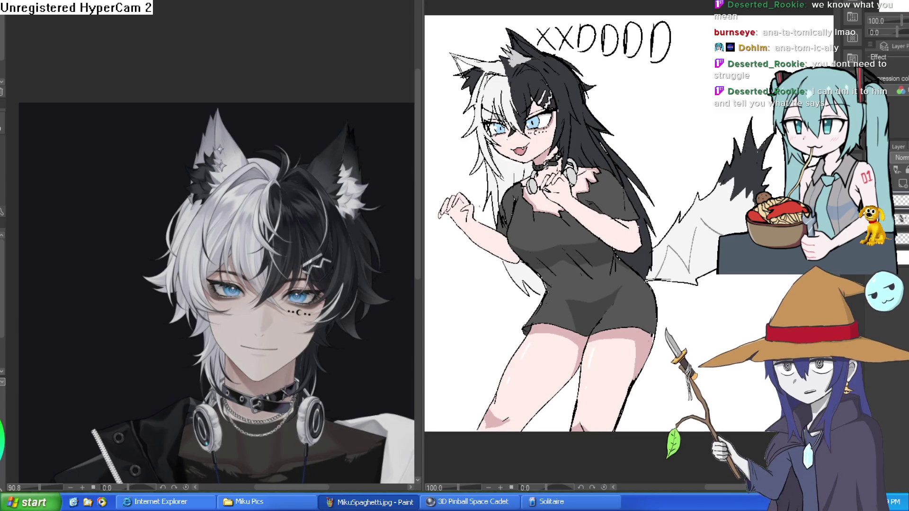
pyautogui.scroll(-3, 732, 219)
pyautogui.press('h')
pyautogui.press('h')
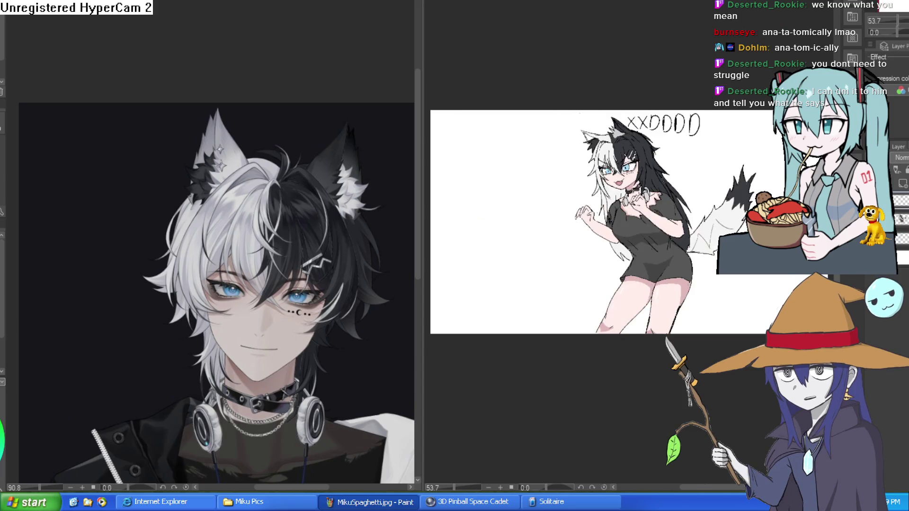
pyautogui.press('h')
pyautogui.press('h')
pyautogui.scroll(4, 719, 174)
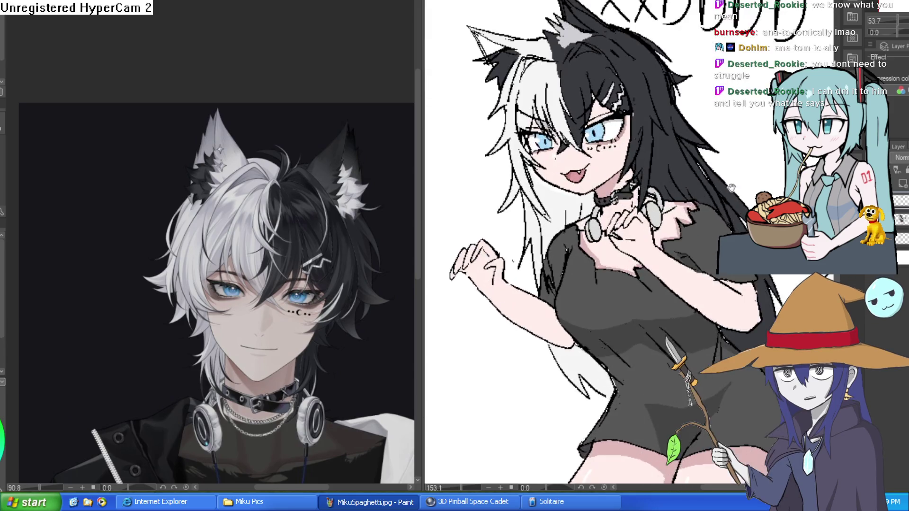
pyautogui.scroll(-1, 719, 173)
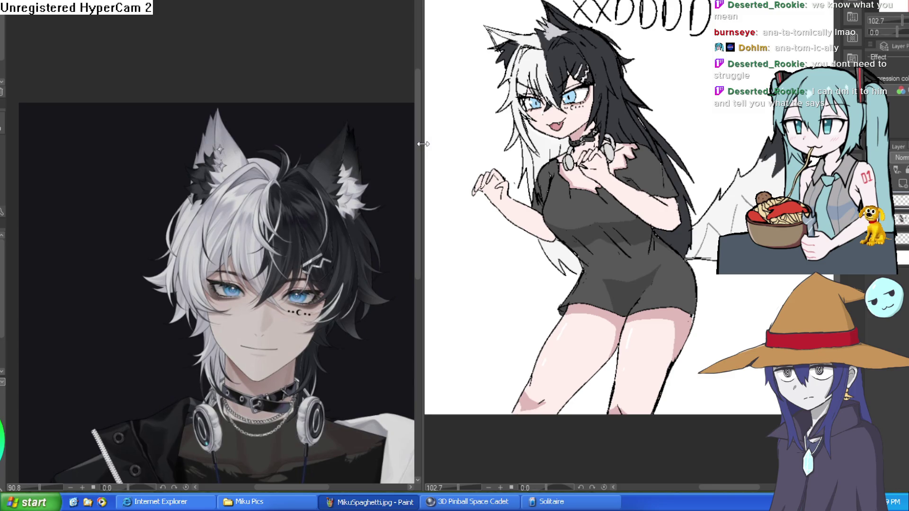
pyautogui.moveTo(423, 144); pyautogui.dragTo(157, 148)
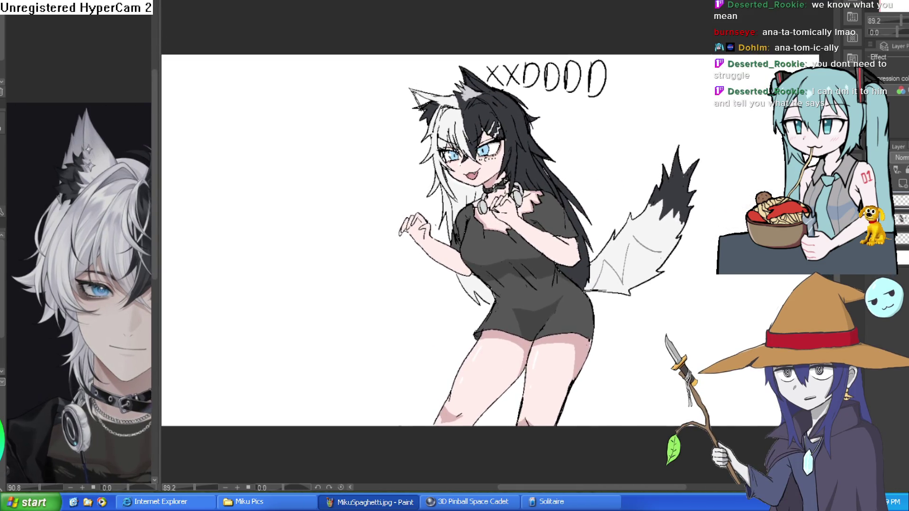
# Zoom onto the melted blob, try a white fill on its left eye, then undo it.
pyautogui.scroll(-2, 677, 106)
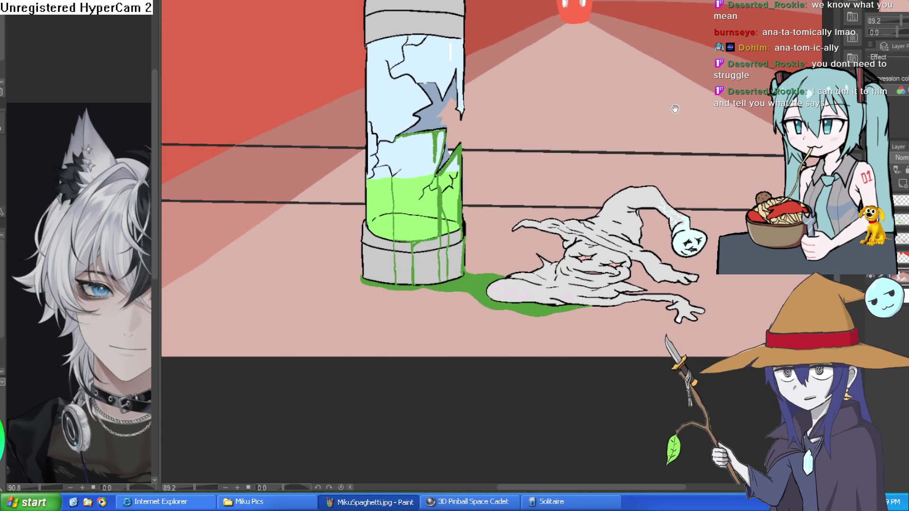
pyautogui.moveTo(660, 126); pyautogui.dragTo(667, 108)
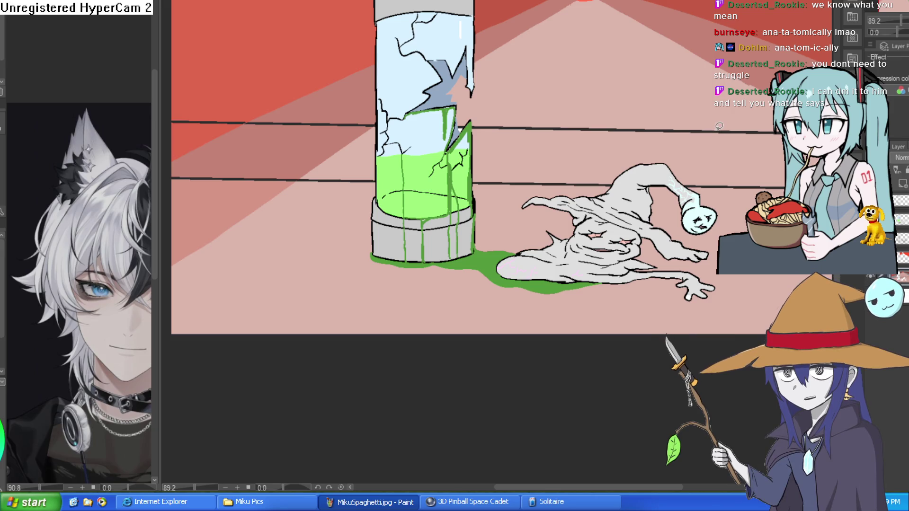
pyautogui.scroll(5, 706, 145)
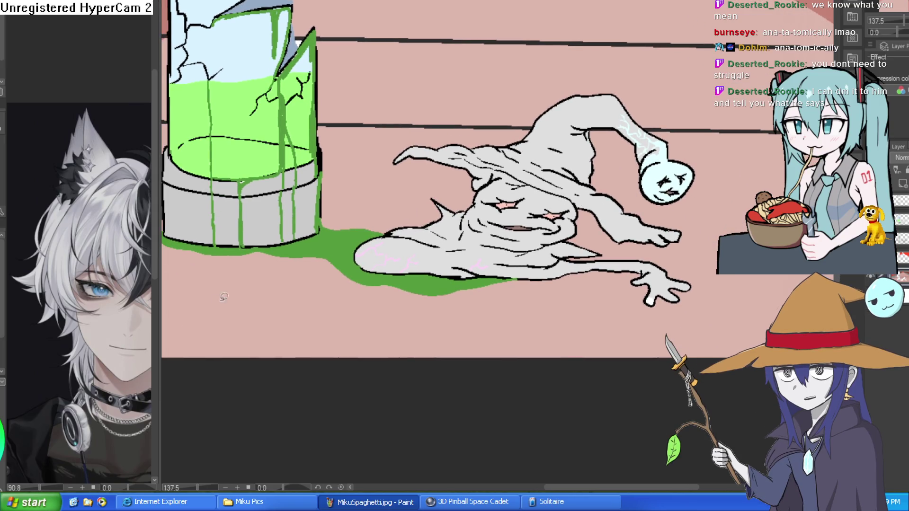
pyautogui.scroll(5, 662, 195)
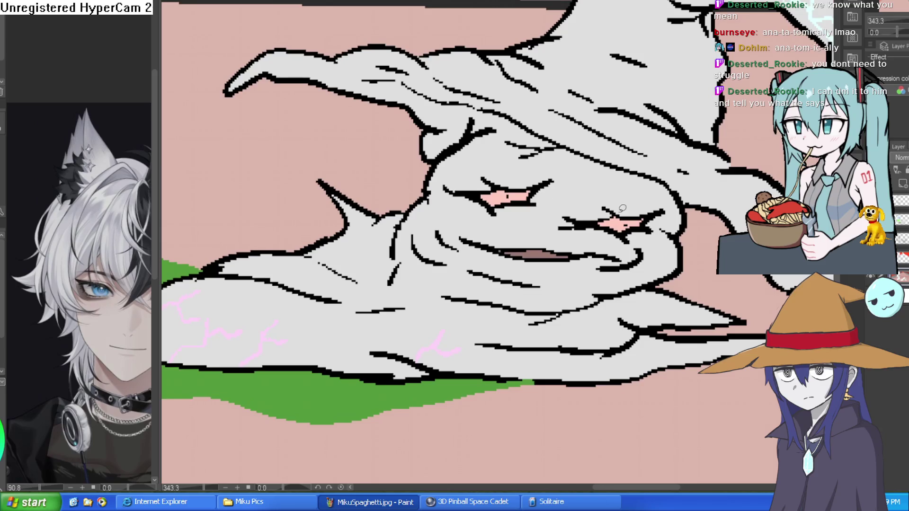
pyautogui.click(518, 194)
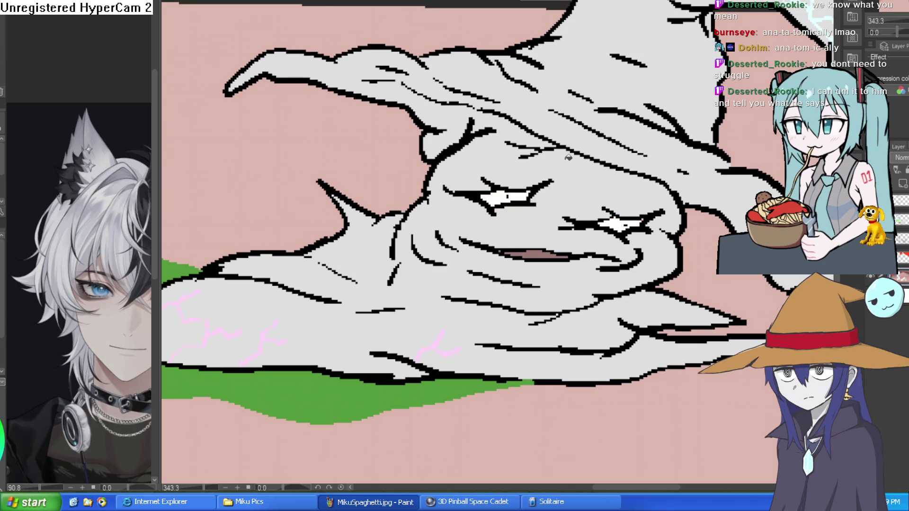
pyautogui.hotkey('ctrl', 'z')
pyautogui.hotkey('ctrl', 'z')
# Zoom out and pan to fit the whole cracked-jar and blob scene on screen.
pyautogui.scroll(-3, 664, 202)
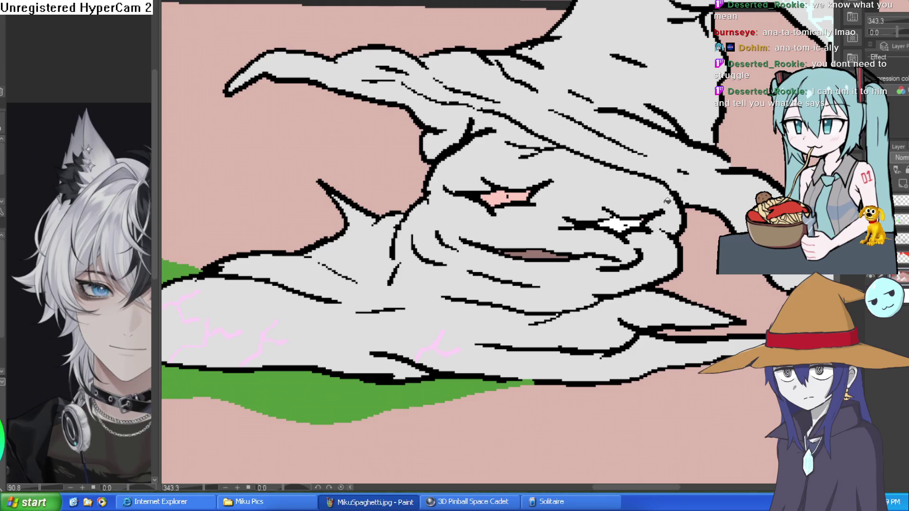
pyautogui.scroll(-2, 697, 196)
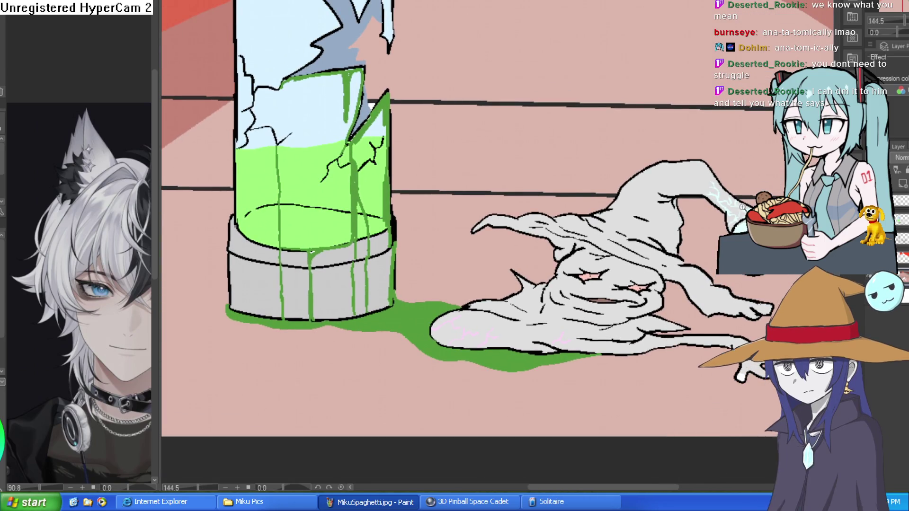
pyautogui.scroll(-2, 736, 205)
pyautogui.moveTo(692, 174)
pyautogui.mouseDown()
pyautogui.moveTo(729, 157)
pyautogui.moveTo(727, 182)
pyautogui.moveTo(703, 156)
pyautogui.moveTo(716, 118)
pyautogui.mouseUp()
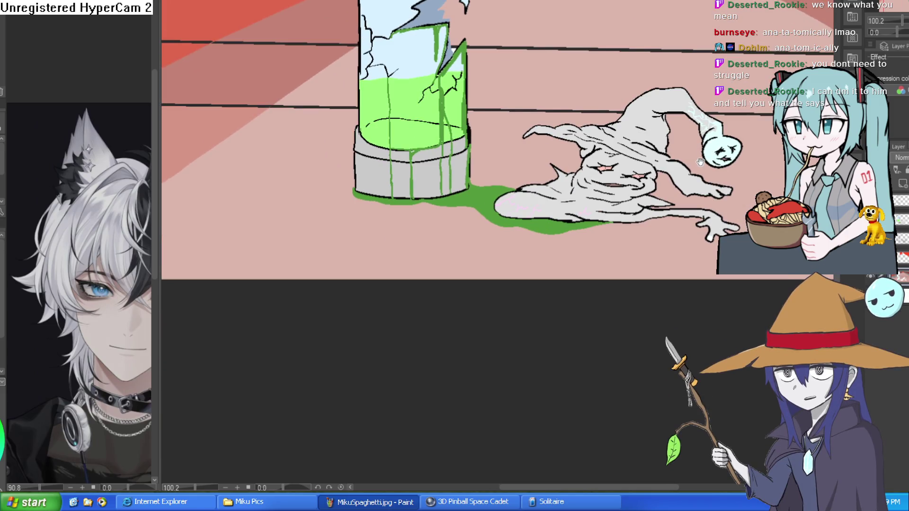
pyautogui.scroll(3, 711, 225)
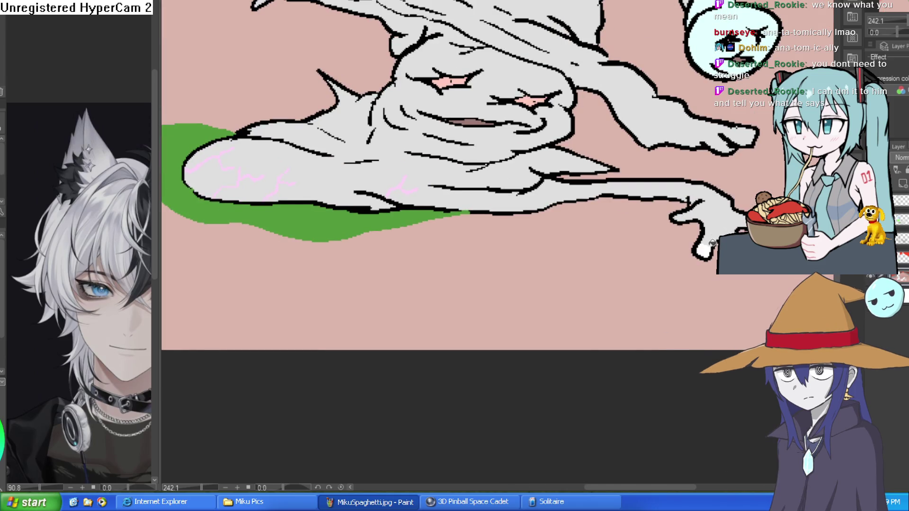
pyautogui.scroll(-2, 741, 228)
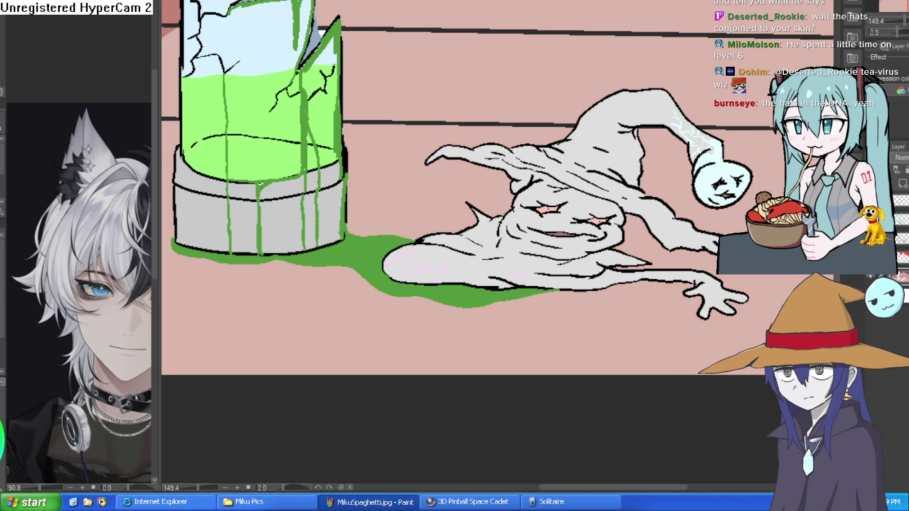
pyautogui.scroll(3, 651, 154)
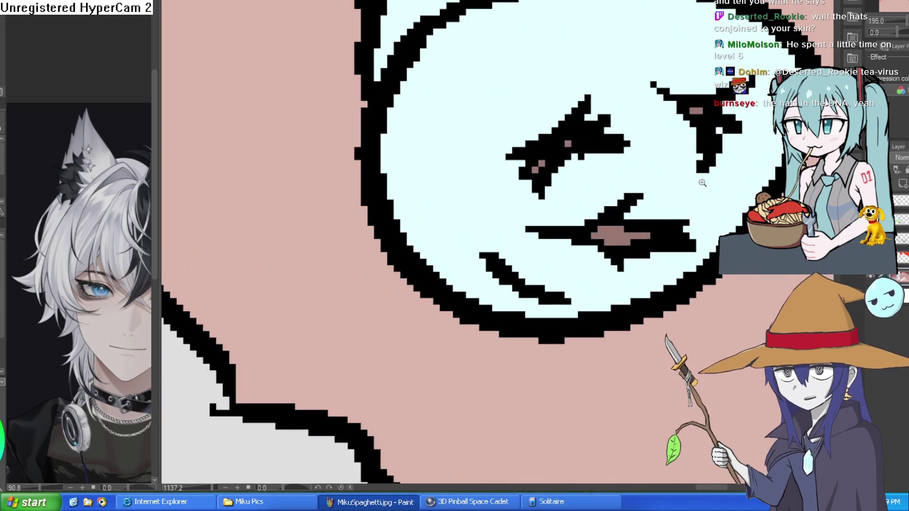
pyautogui.scroll(-3, 715, 172)
pyautogui.scroll(-5, 716, 172)
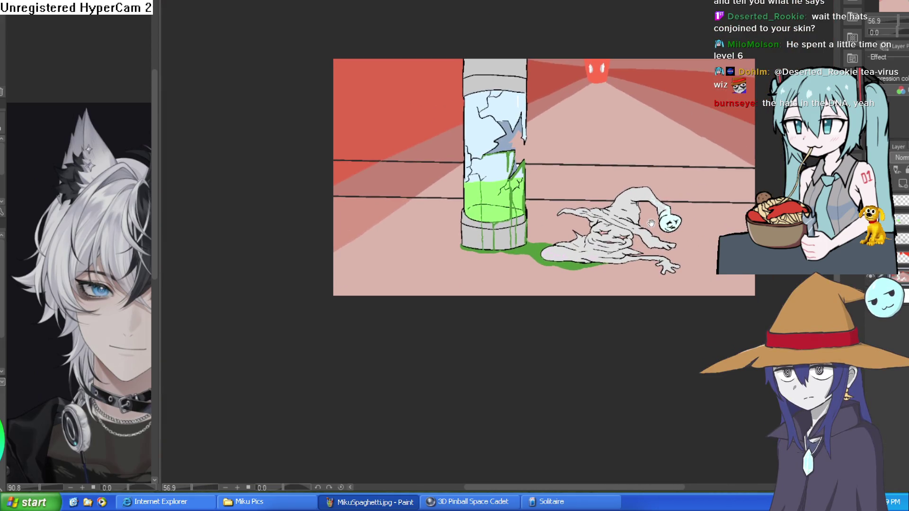
# Cycle to the blob and dog sketch, reset rotation and zoom to 100%, and mirror-check it.
pyautogui.hotkey('ctrl', 'Tab')
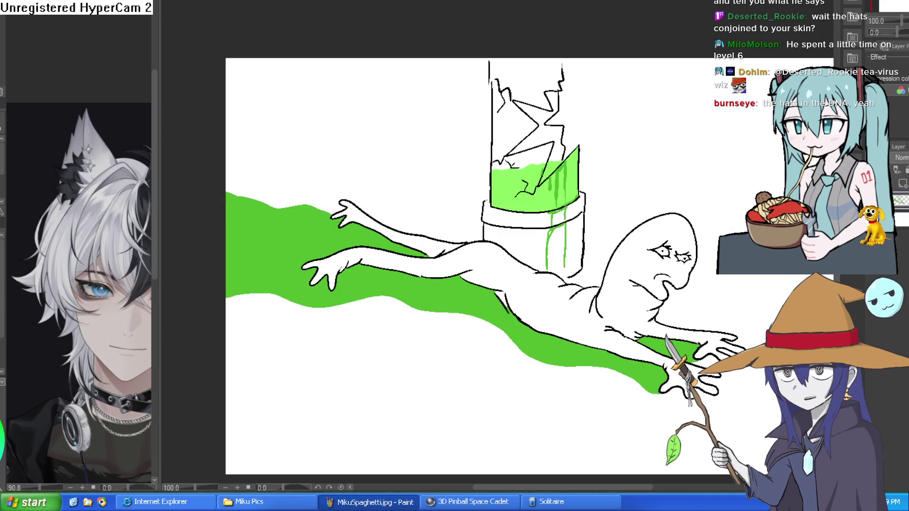
pyautogui.hotkey('ctrl', 'Tab')
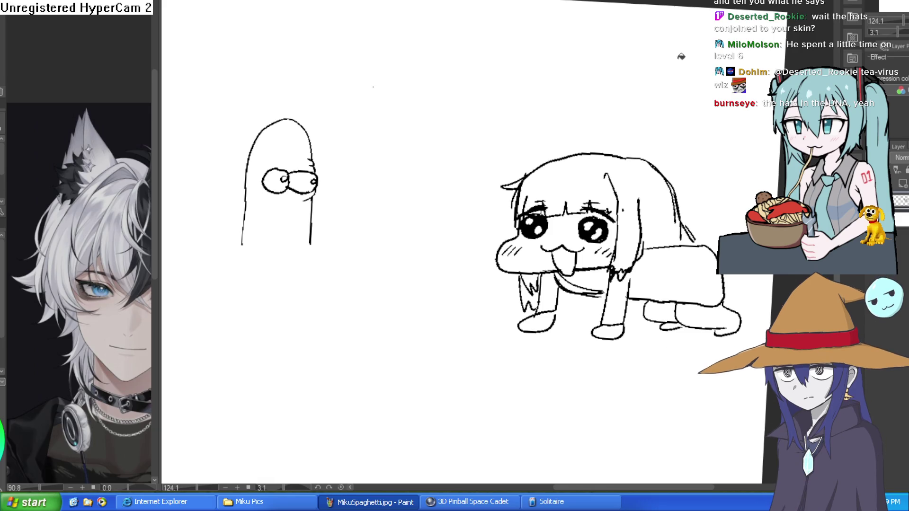
pyautogui.hotkey('ctrl', '@')
pyautogui.hotkey('ctrl', 'alt', '0')
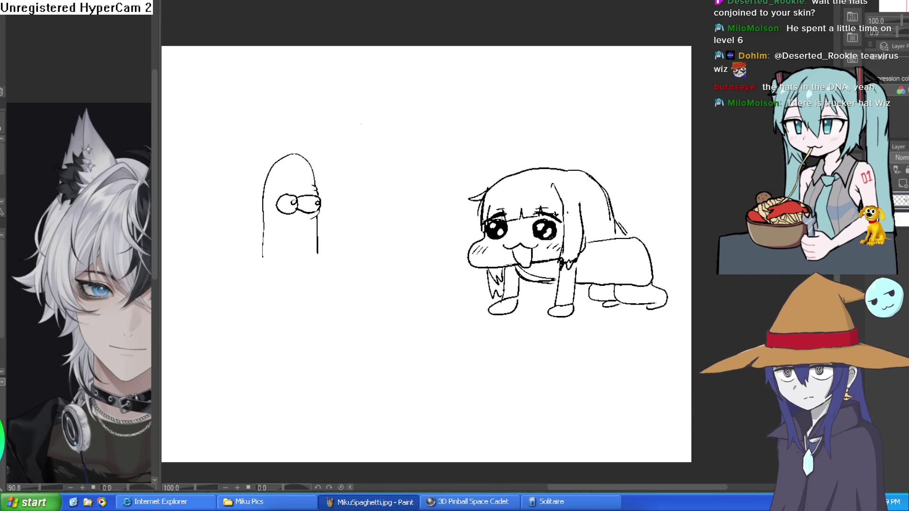
pyautogui.press('h')
pyautogui.press('h')
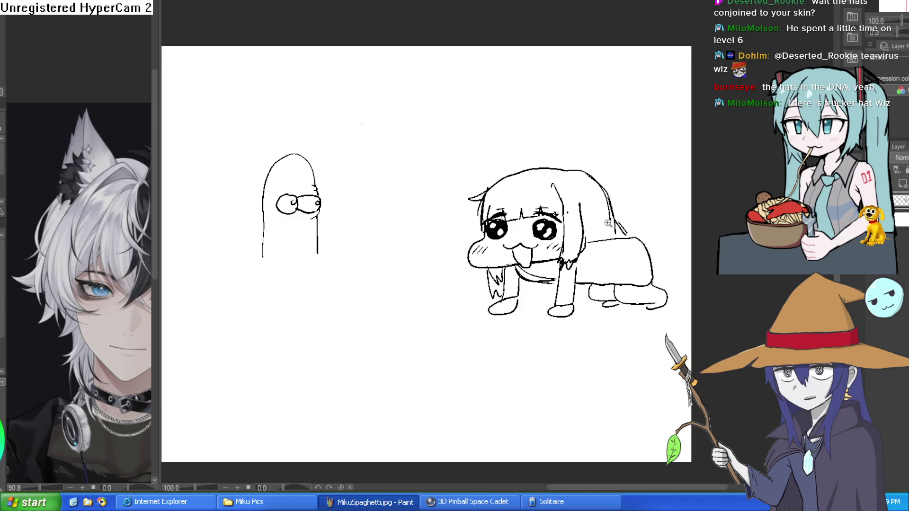
pyautogui.scroll(5, 608, 224)
pyautogui.scroll(-3, 657, 219)
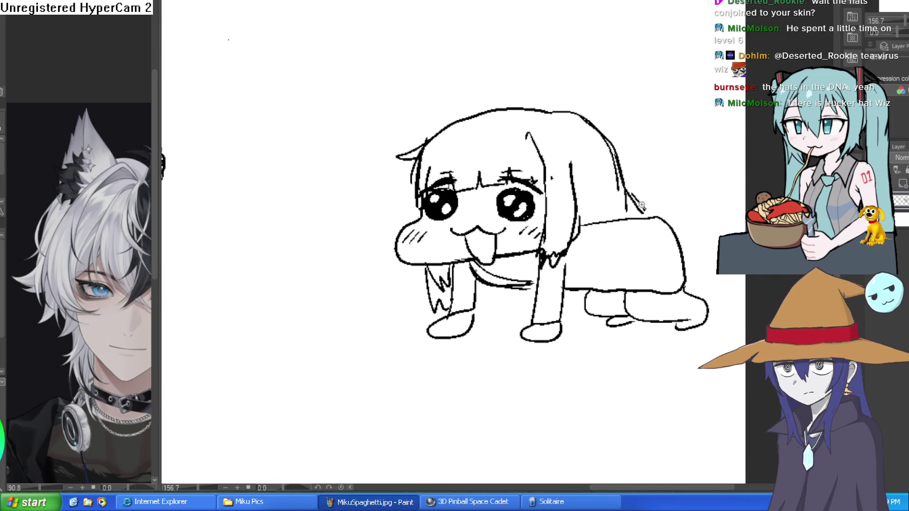
pyautogui.scroll(2, 655, 194)
pyautogui.scroll(-2, 644, 201)
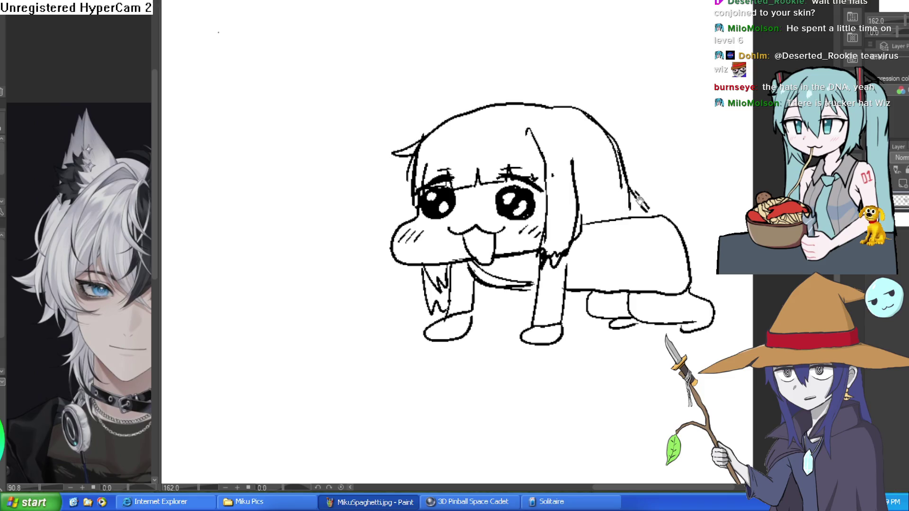
pyautogui.scroll(-1, 639, 197)
# Switch to the popsicle girl with green antennae, mirror-check it and zoom around the drawing.
pyautogui.hotkey('ctrl', 'Tab')
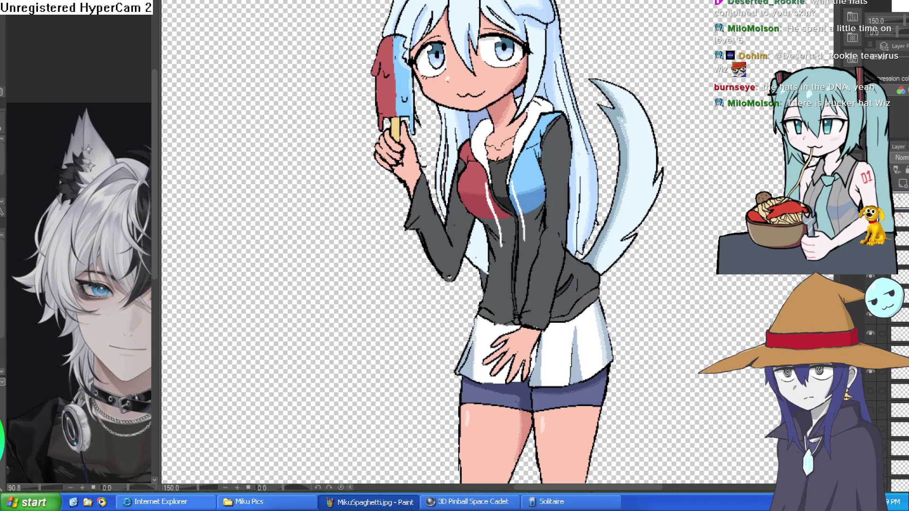
pyautogui.hotkey('ctrl', 'Tab')
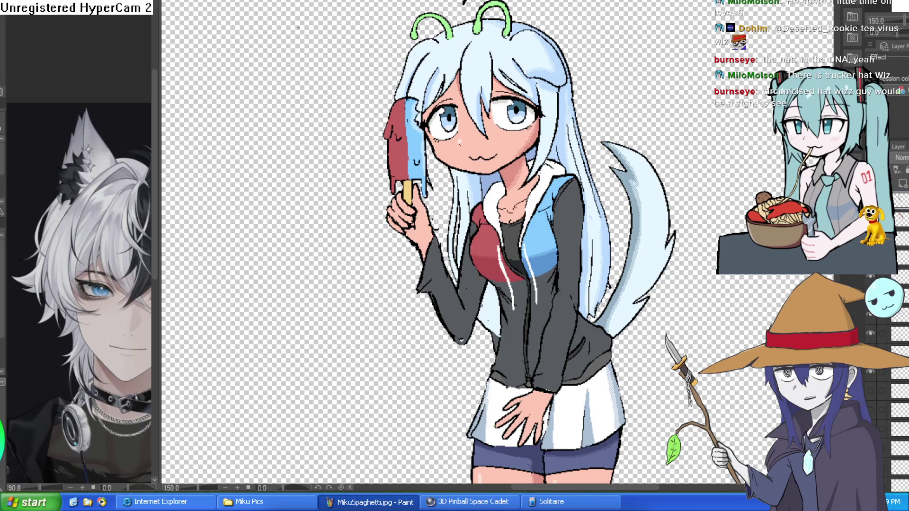
pyautogui.press('h')
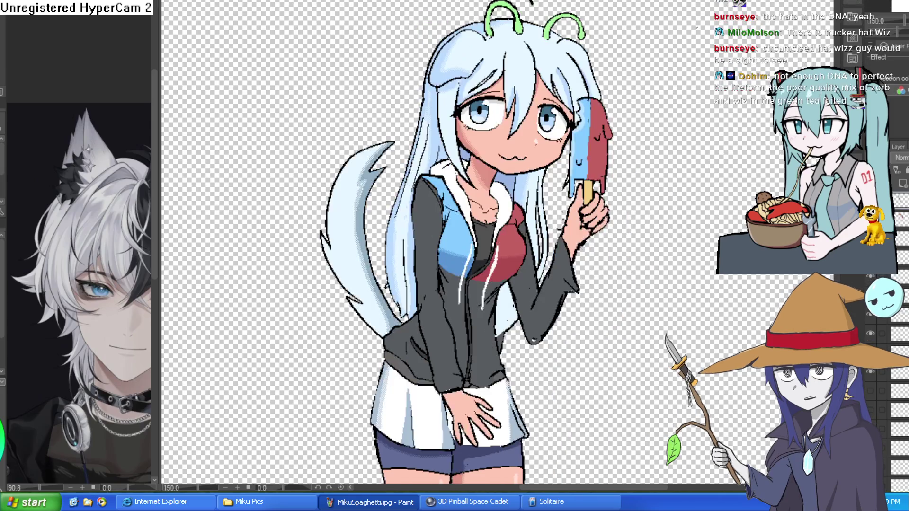
pyautogui.press('h')
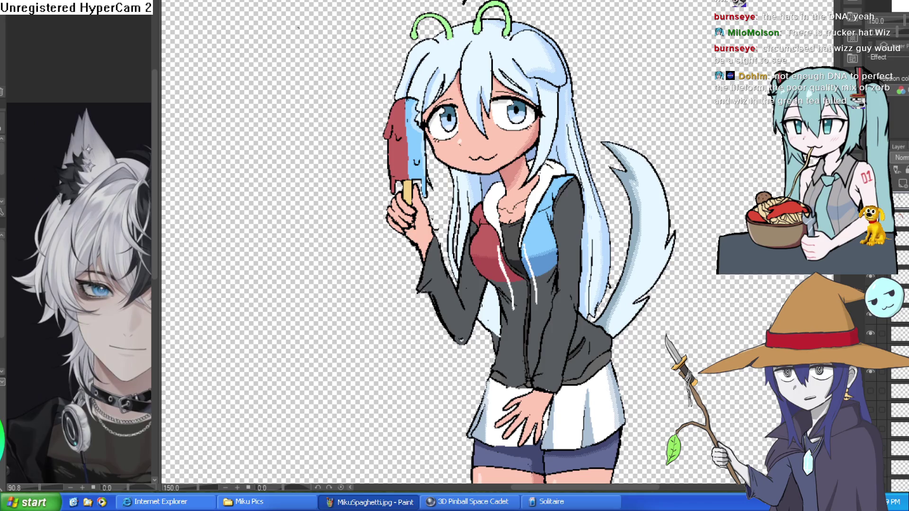
pyautogui.scroll(2, 508, 81)
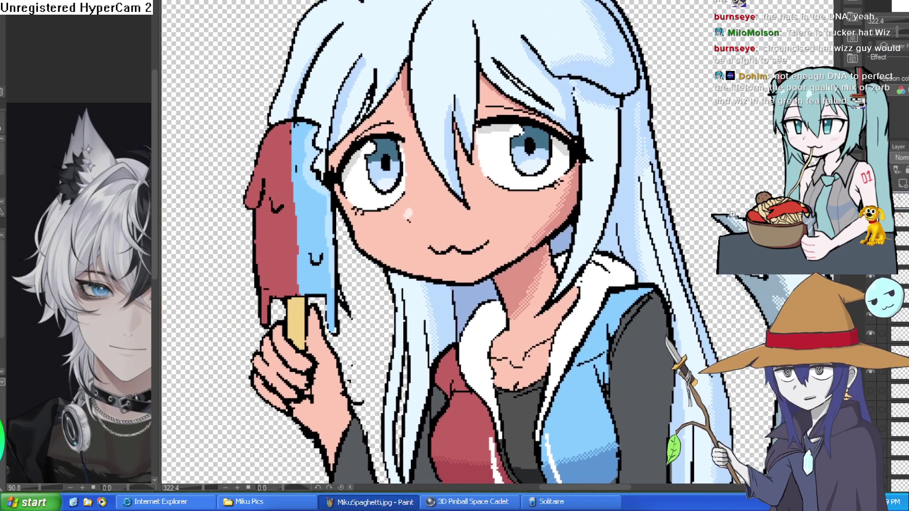
pyautogui.scroll(-2, 732, 214)
pyautogui.scroll(3, 714, 203)
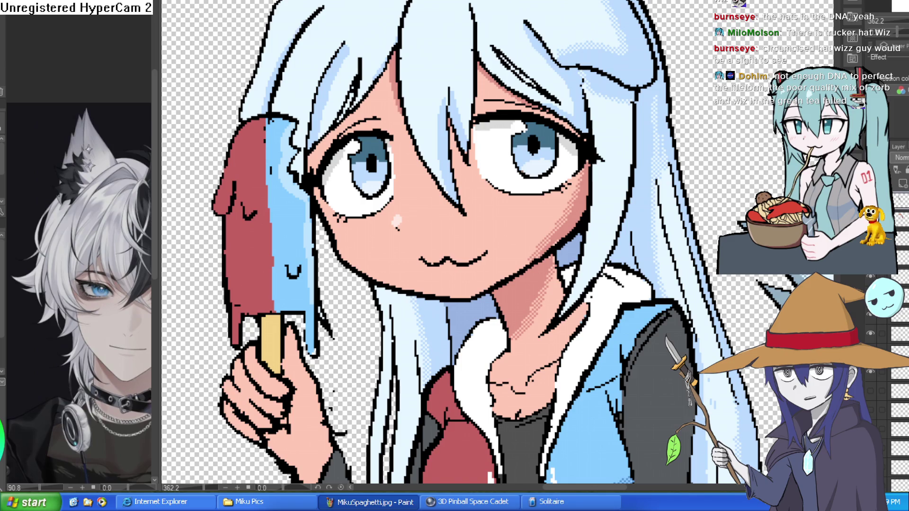
pyautogui.scroll(-3, 673, 127)
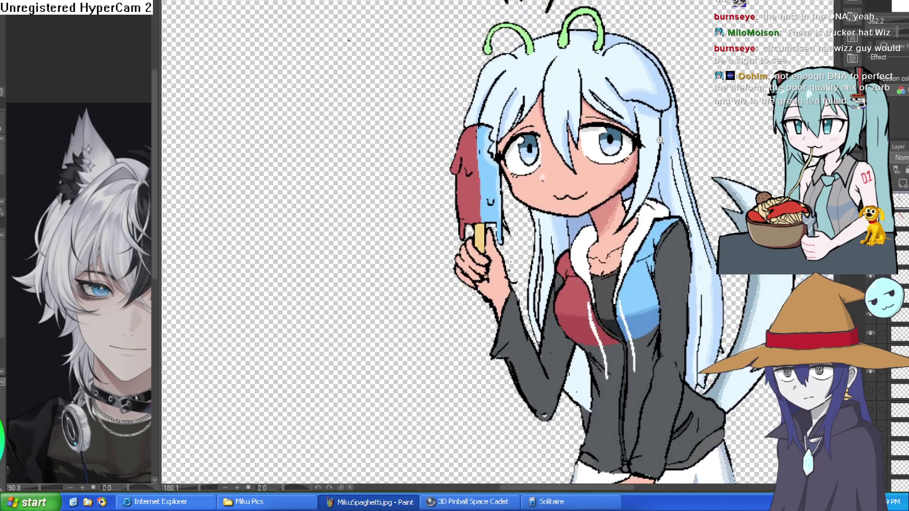
pyautogui.moveTo(674, 127); pyautogui.dragTo(660, 121)
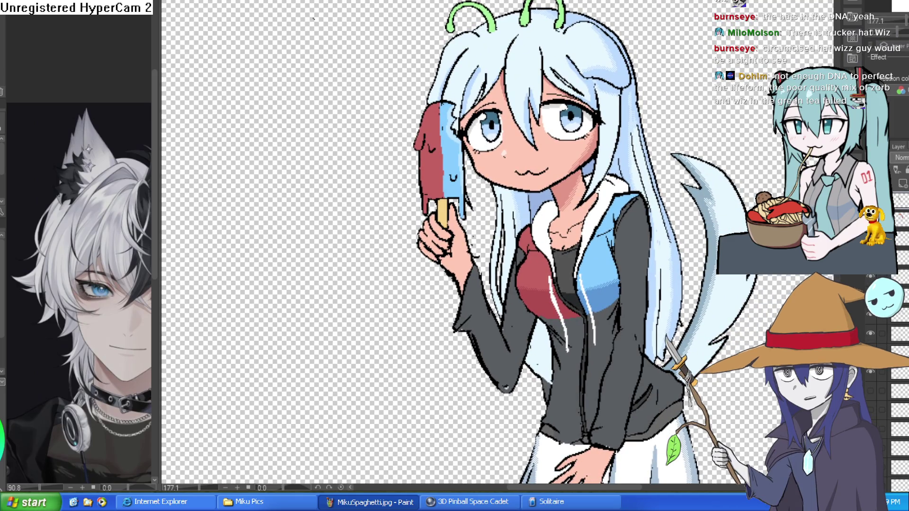
pyautogui.hotkey('ctrl', 'Tab')
# Hide the sandals layer to reveal the grey girl's socked feet.
pyautogui.scroll(5, 472, 124)
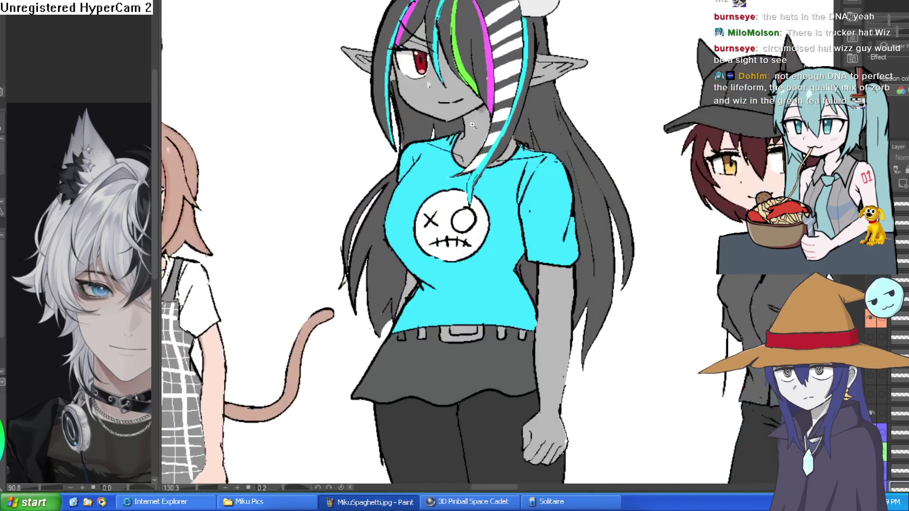
pyautogui.scroll(-5, 614, 192)
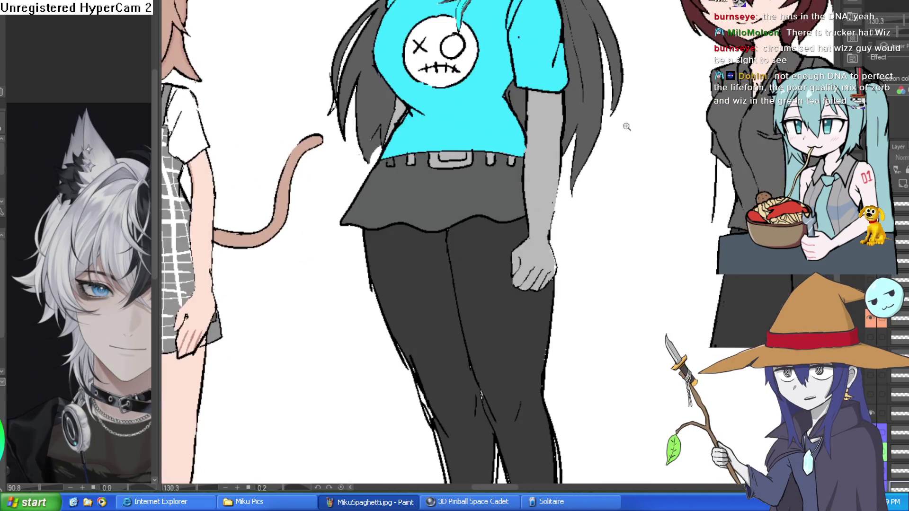
pyautogui.scroll(-5, 627, 126)
pyautogui.scroll(6, 681, 205)
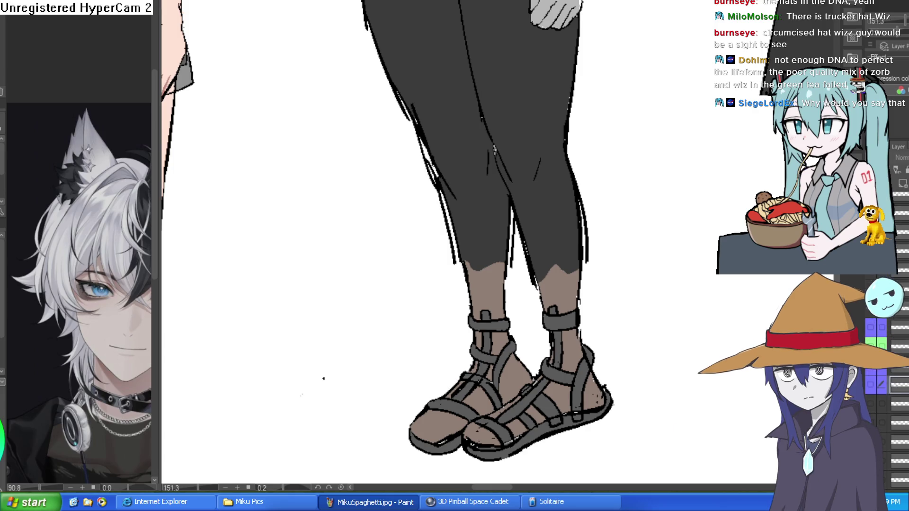
pyautogui.click(870, 400)
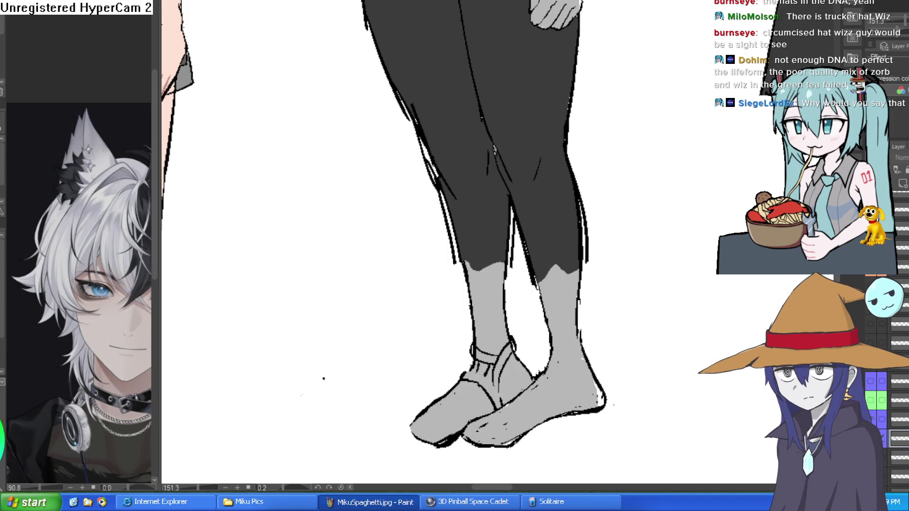
# Fill both socks and the light-grey shoe areas dark grey to match her leggings.
pyautogui.click(564, 295)
pyautogui.click(503, 305)
pyautogui.click(512, 372)
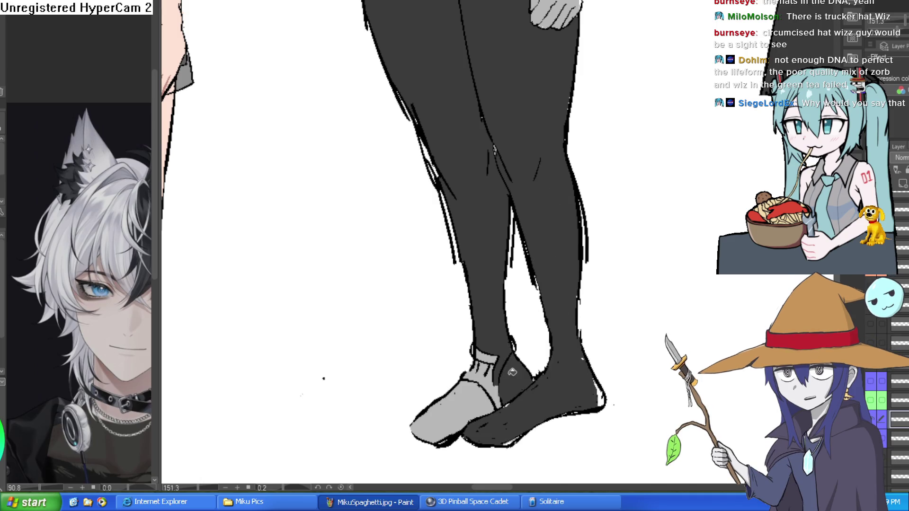
pyautogui.click(495, 362)
pyautogui.click(486, 372)
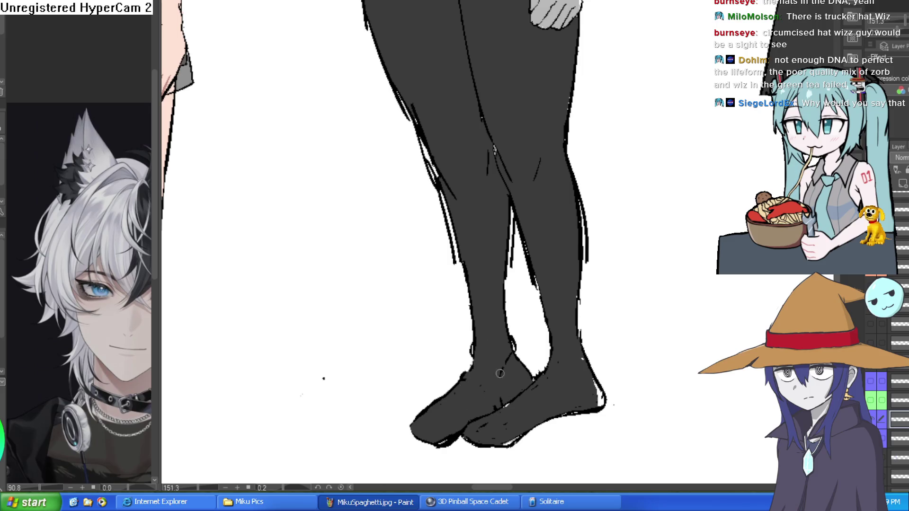
pyautogui.scroll(-5, 500, 374)
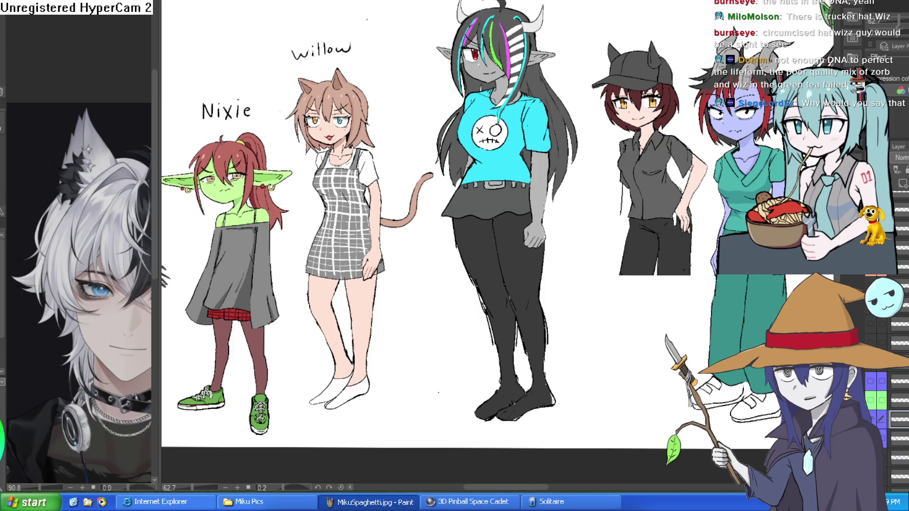
# Magic-wand select the grey girl's black leggings and zoom in on her legs.
pyautogui.click(525, 284)
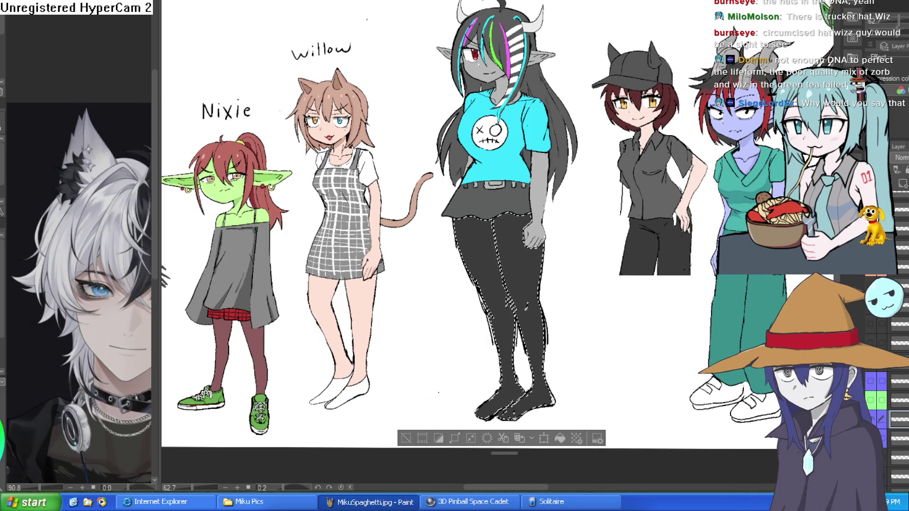
pyautogui.scroll(2, 530, 245)
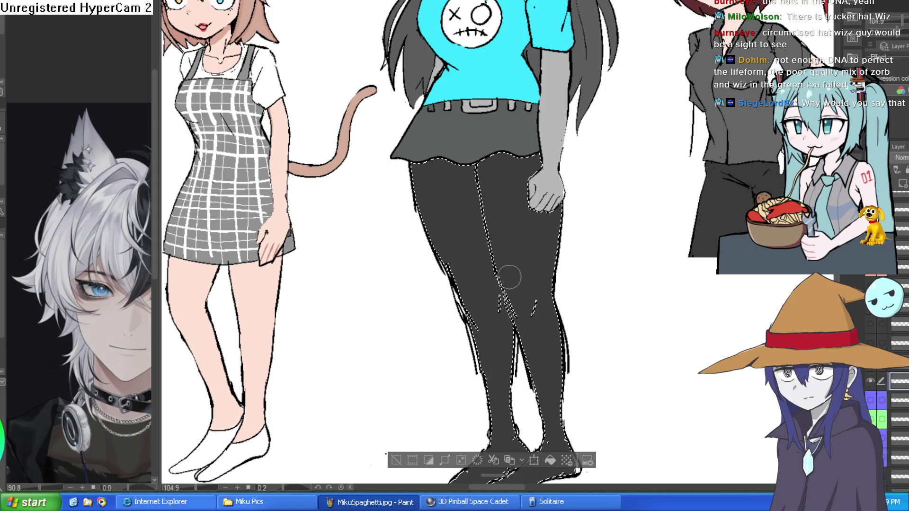
pyautogui.scroll(1, 890, 426)
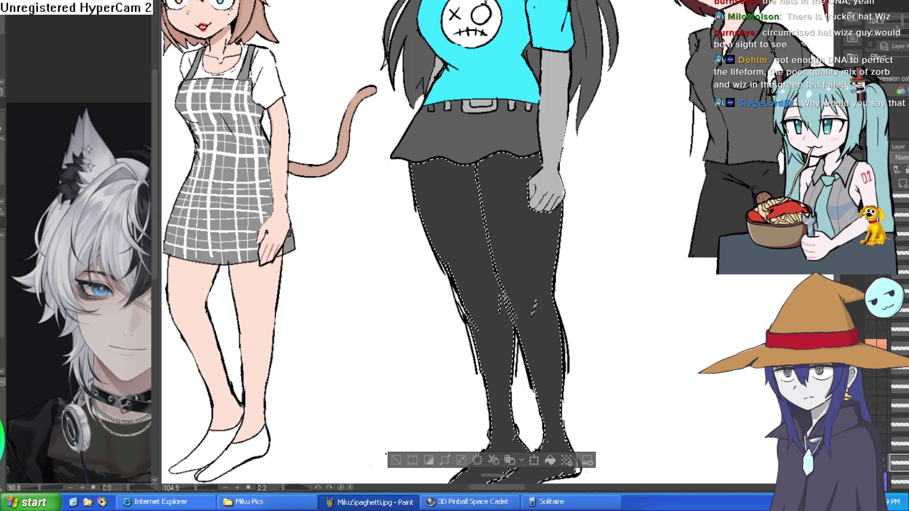
pyautogui.scroll(1, 890, 426)
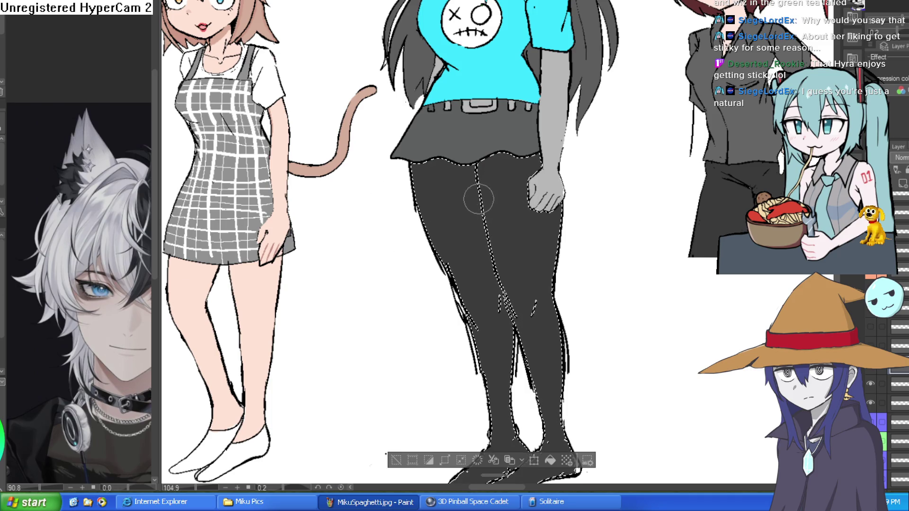
# Try painting white stripes across the upper thigh, then undo them.
pyautogui.moveTo(479, 197); pyautogui.dragTo(535, 174)
pyautogui.hotkey('ctrl', 'z')
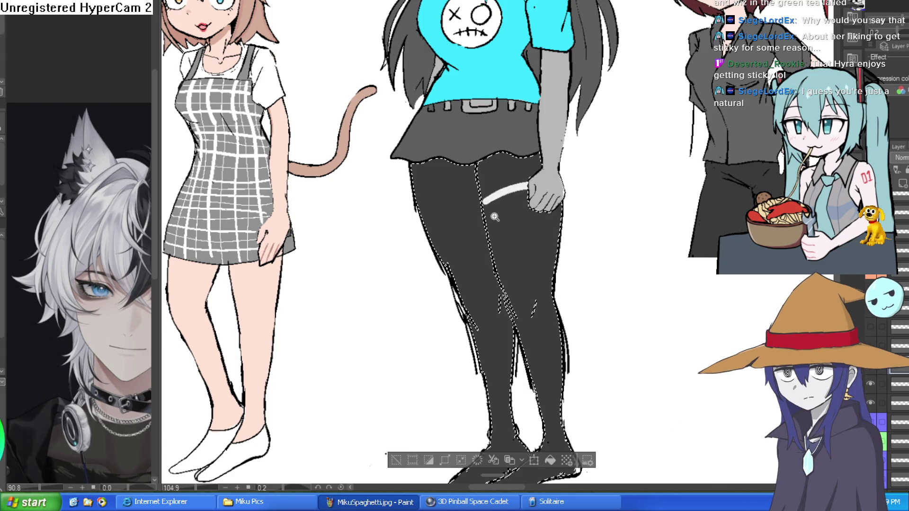
pyautogui.hotkey('ctrl', 'z')
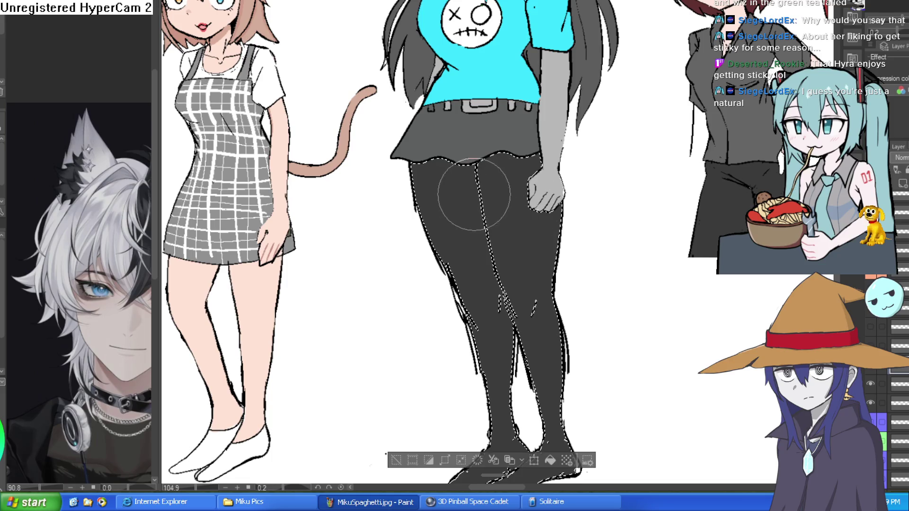
pyautogui.moveTo(479, 189); pyautogui.dragTo(540, 176)
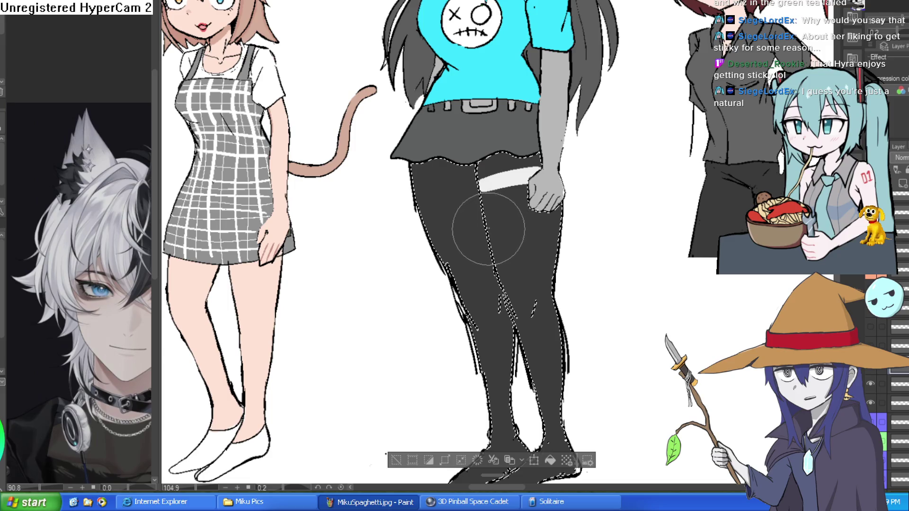
pyautogui.moveTo(488, 228); pyautogui.dragTo(561, 217)
pyautogui.moveTo(490, 258); pyautogui.dragTo(541, 246)
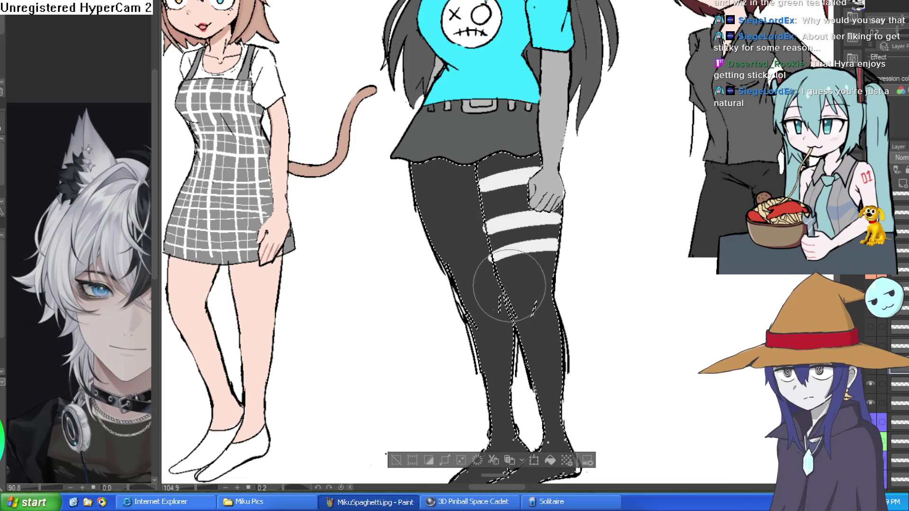
pyautogui.moveTo(534, 280); pyautogui.dragTo(551, 271)
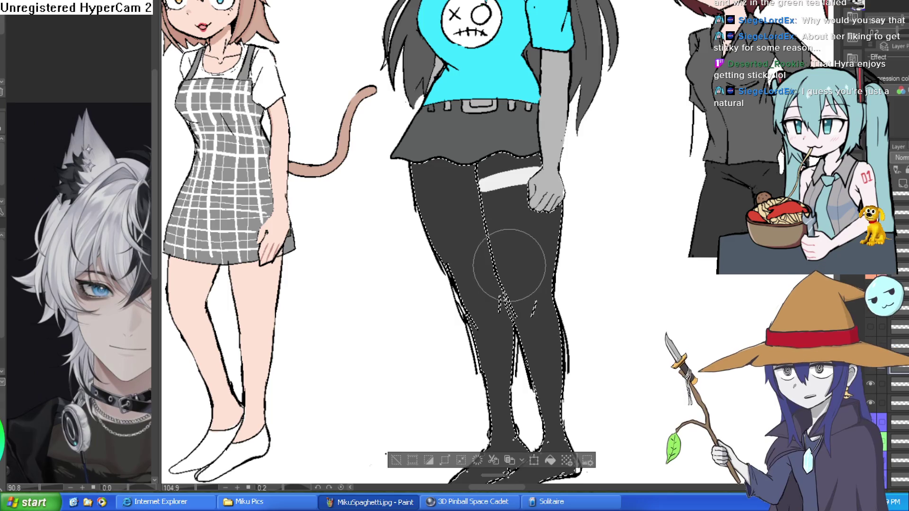
pyautogui.hotkey('ctrl', 'z')
pyautogui.hotkey('ctrl', 'z')
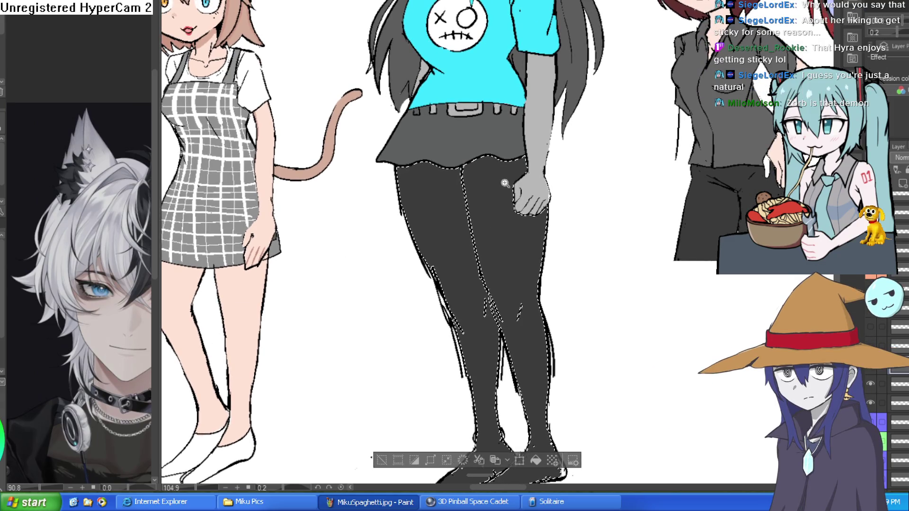
# Repaint a series of white stripes across the upper leggings.
pyautogui.scroll(3, 453, 197)
pyautogui.moveTo(453, 196); pyautogui.dragTo(539, 179)
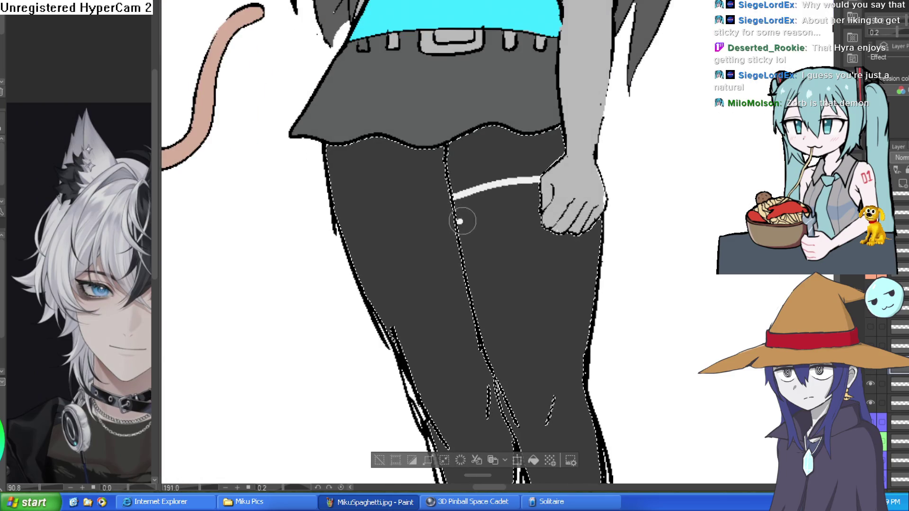
pyautogui.scroll(-2, 530, 199)
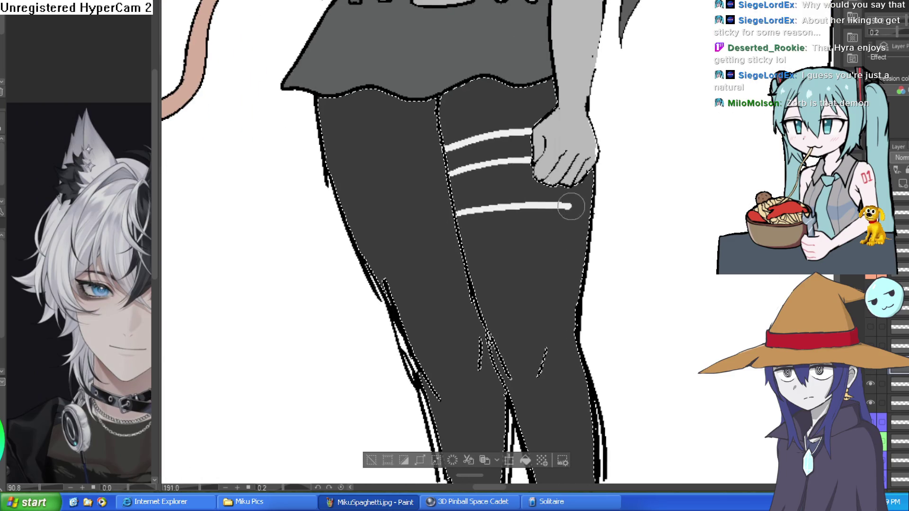
pyautogui.moveTo(570, 206); pyautogui.dragTo(592, 205)
pyautogui.moveTo(463, 242); pyautogui.dragTo(587, 232)
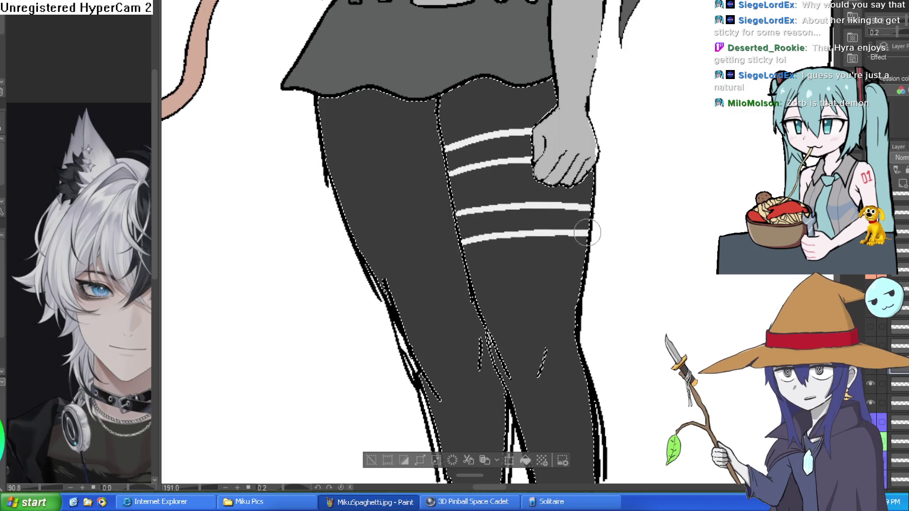
pyautogui.scroll(-2, 587, 233)
pyautogui.moveTo(463, 227)
pyautogui.mouseDown()
pyautogui.moveTo(577, 229)
pyautogui.moveTo(542, 217)
pyautogui.mouseUp()
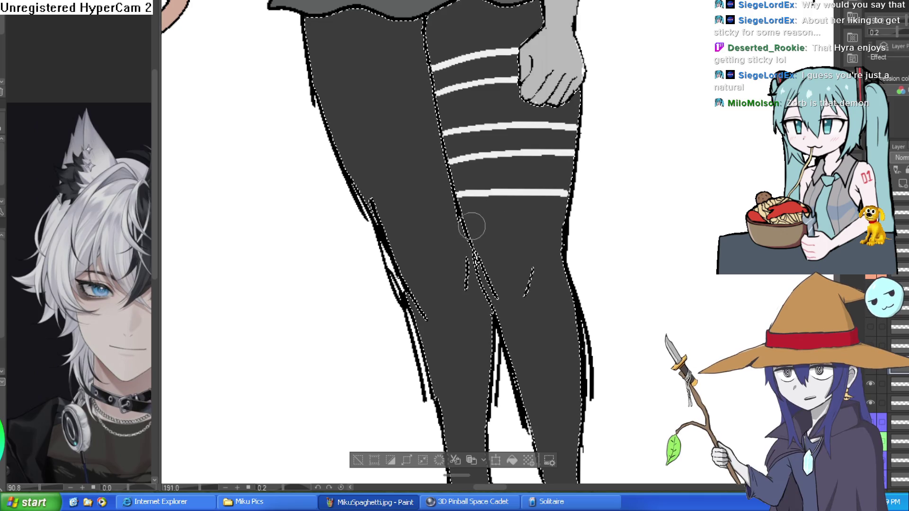
# Add white stripes on the knee, and redraw the lower-leg and ankle stripes.
pyautogui.moveTo(480, 186); pyautogui.dragTo(466, 190)
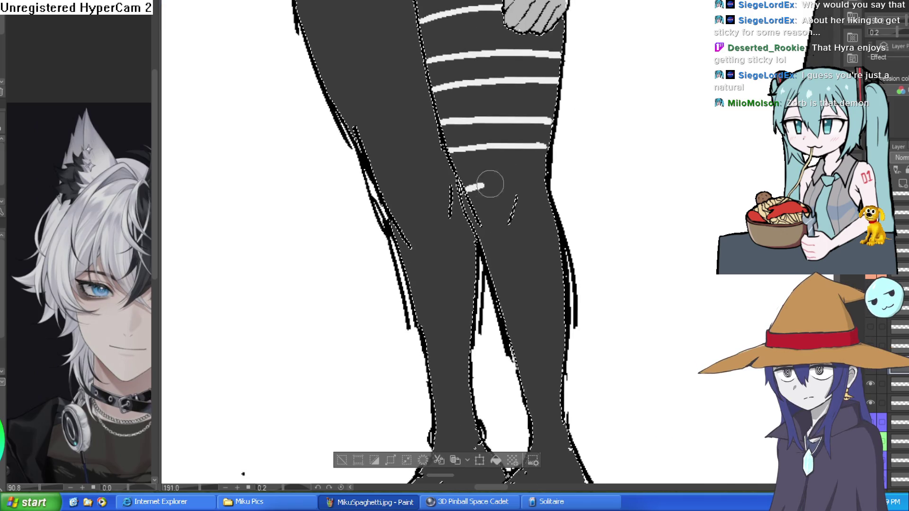
pyautogui.moveTo(548, 197)
pyautogui.mouseDown()
pyautogui.moveTo(520, 198)
pyautogui.moveTo(487, 142)
pyautogui.moveTo(512, 164)
pyautogui.moveTo(539, 154)
pyautogui.mouseUp()
pyautogui.moveTo(487, 194); pyautogui.dragTo(544, 179)
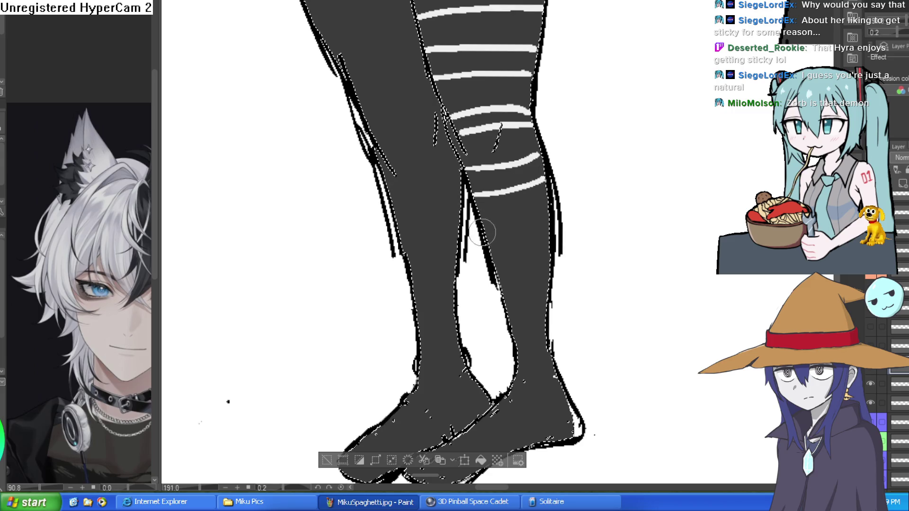
pyautogui.scroll(-3, 500, 230)
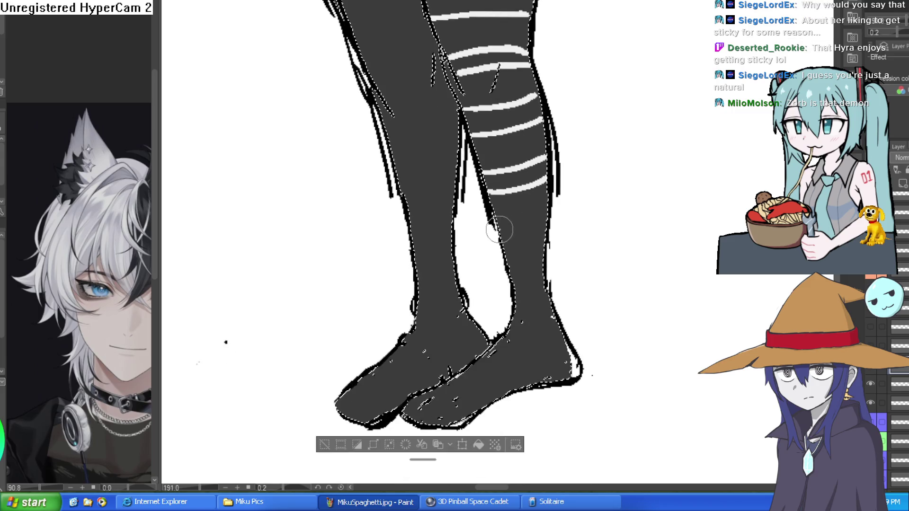
pyautogui.hotkey('ctrl', 'z')
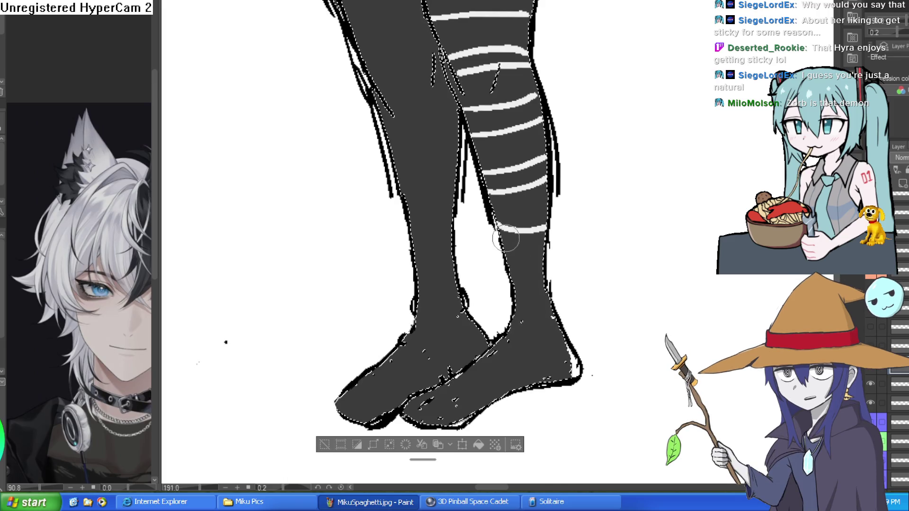
pyautogui.moveTo(501, 246); pyautogui.dragTo(539, 243)
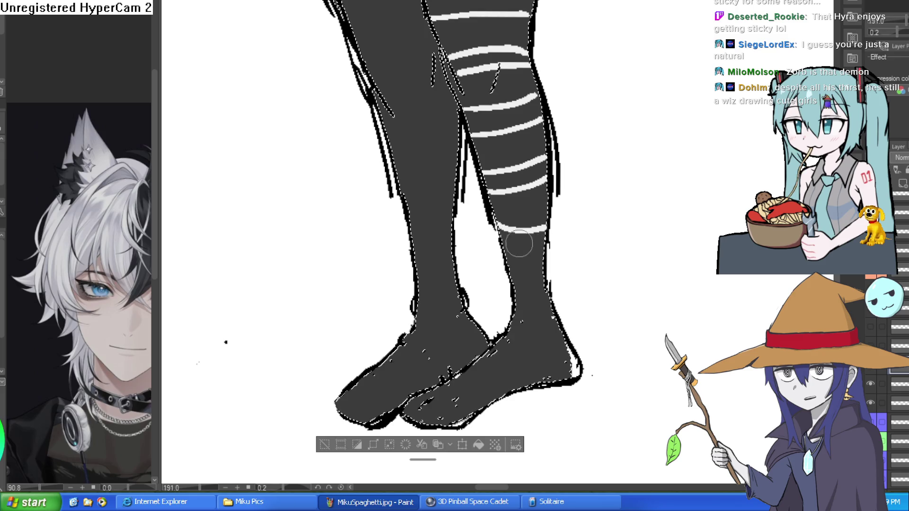
pyautogui.moveTo(511, 284); pyautogui.dragTo(544, 282)
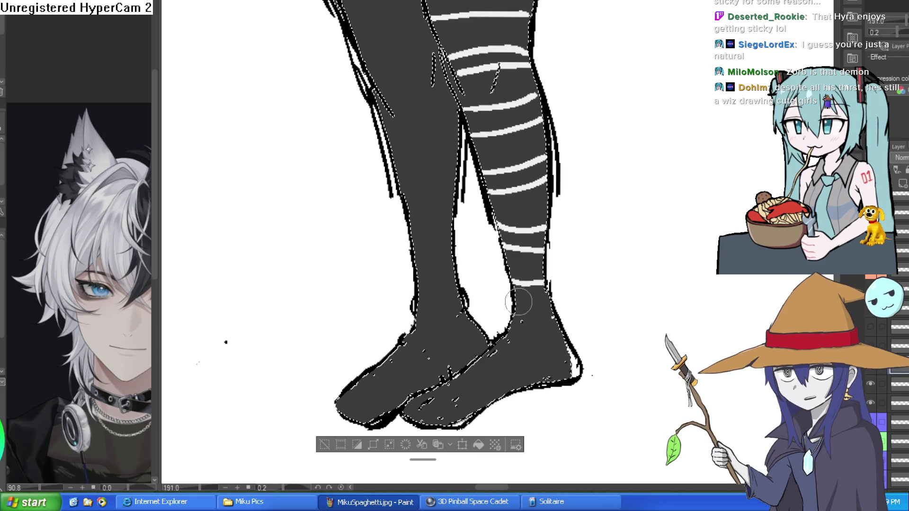
# Bucket-fill between the four stripe pairs to make solid white bands.
pyautogui.click(530, 293)
pyautogui.click(523, 237)
pyautogui.click(516, 182)
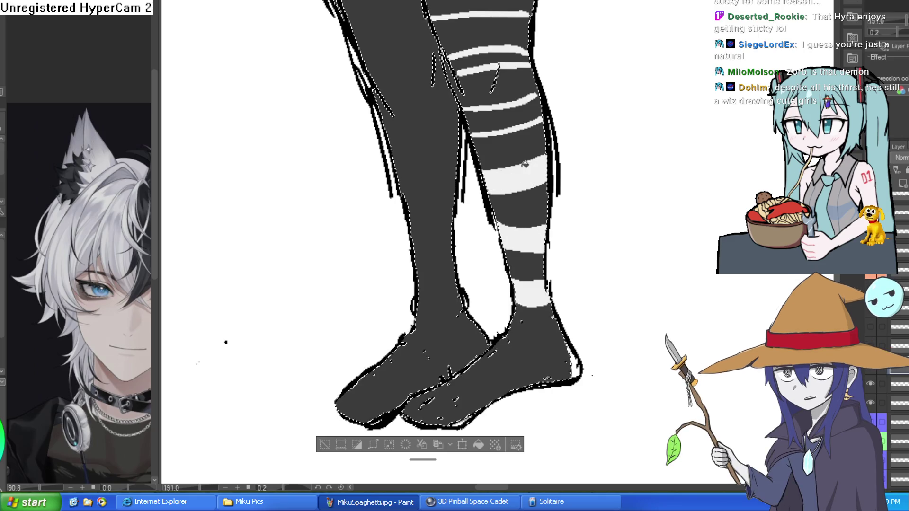
pyautogui.click(521, 114)
pyautogui.scroll(5, 522, 137)
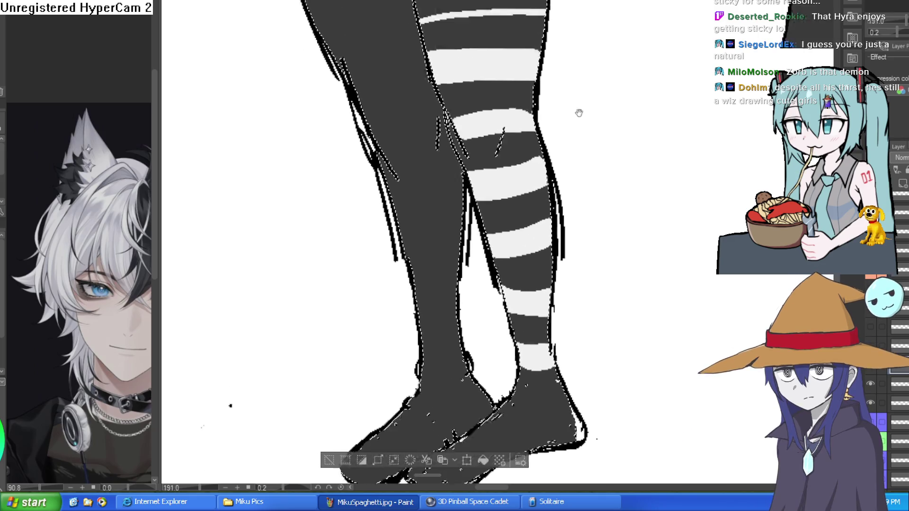
pyautogui.scroll(-4, 603, 156)
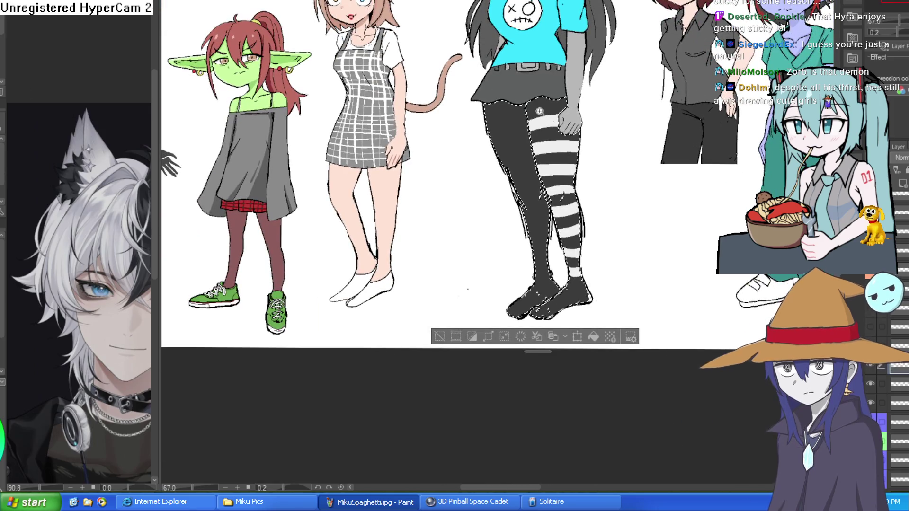
# Undo the thin stroke and paint white stripes across the other leg.
pyautogui.scroll(4, 473, 157)
pyautogui.scroll(5, 452, 126)
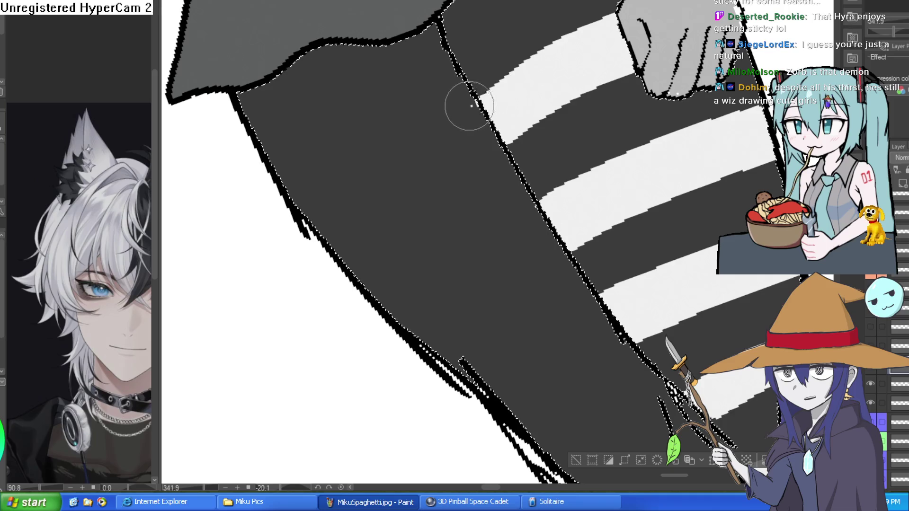
pyautogui.hotkey('ctrl', 'z')
pyautogui.moveTo(473, 101); pyautogui.dragTo(296, 199)
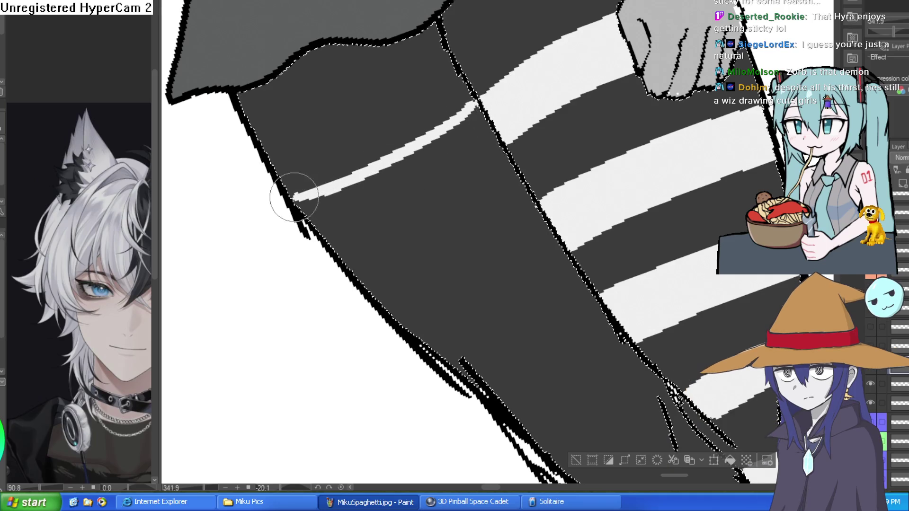
pyautogui.moveTo(500, 151); pyautogui.dragTo(350, 232)
pyautogui.moveTo(547, 200)
pyautogui.mouseDown()
pyautogui.moveTo(578, 91)
pyautogui.moveTo(472, 175)
pyautogui.moveTo(417, 203)
pyautogui.mouseUp()
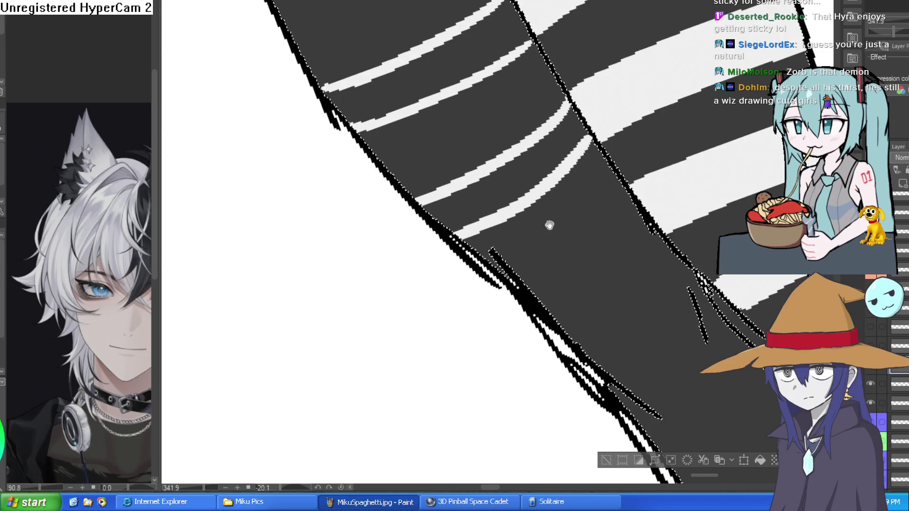
pyautogui.moveTo(550, 225); pyautogui.dragTo(563, 136)
pyautogui.moveTo(642, 109); pyautogui.dragTo(587, 160)
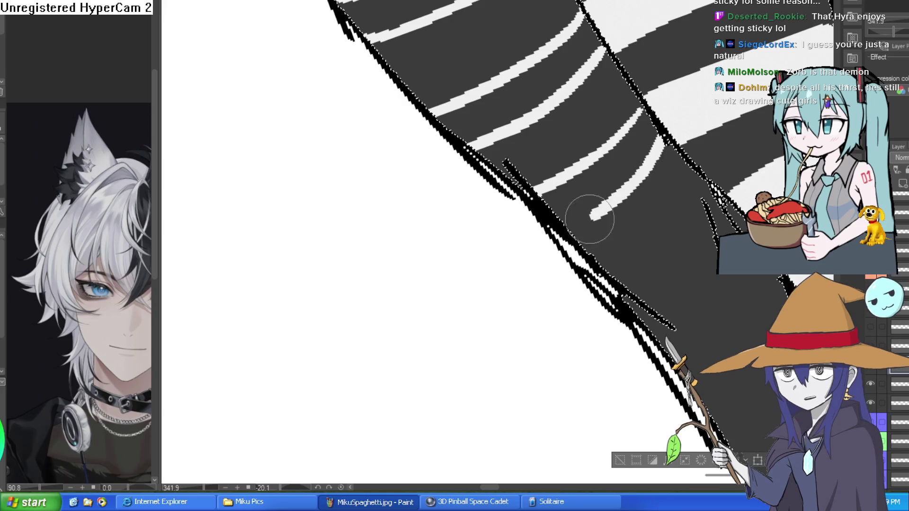
# Paint more white stripes further down the other leg.
pyautogui.moveTo(700, 244); pyautogui.dragTo(629, 97)
pyautogui.moveTo(708, 38)
pyautogui.mouseDown()
pyautogui.moveTo(655, 80)
pyautogui.moveTo(569, 192)
pyautogui.mouseUp()
pyautogui.moveTo(667, 195); pyautogui.dragTo(599, 97)
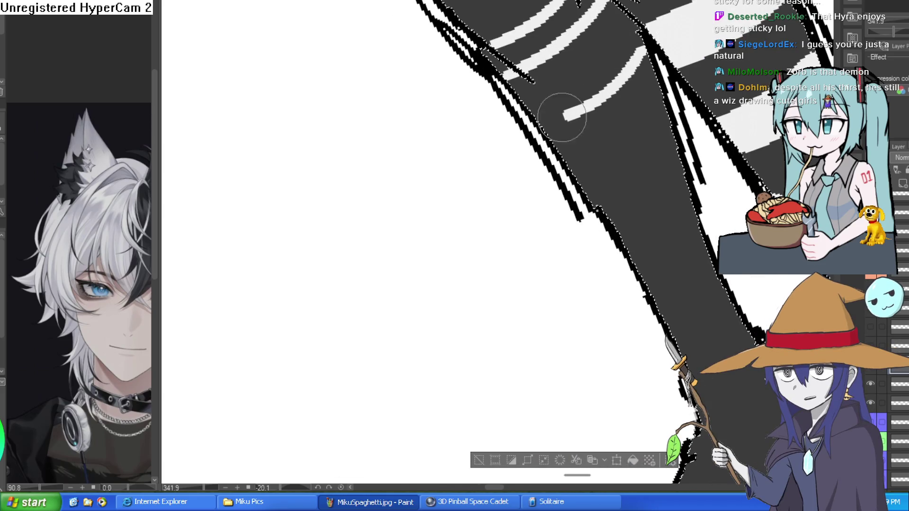
pyautogui.moveTo(559, 160)
pyautogui.mouseDown()
pyautogui.moveTo(632, 132)
pyautogui.moveTo(618, 85)
pyautogui.moveTo(558, 141)
pyautogui.moveTo(536, 75)
pyautogui.mouseUp()
pyautogui.scroll(-3, 633, 121)
pyautogui.moveTo(632, 122); pyautogui.dragTo(699, 258)
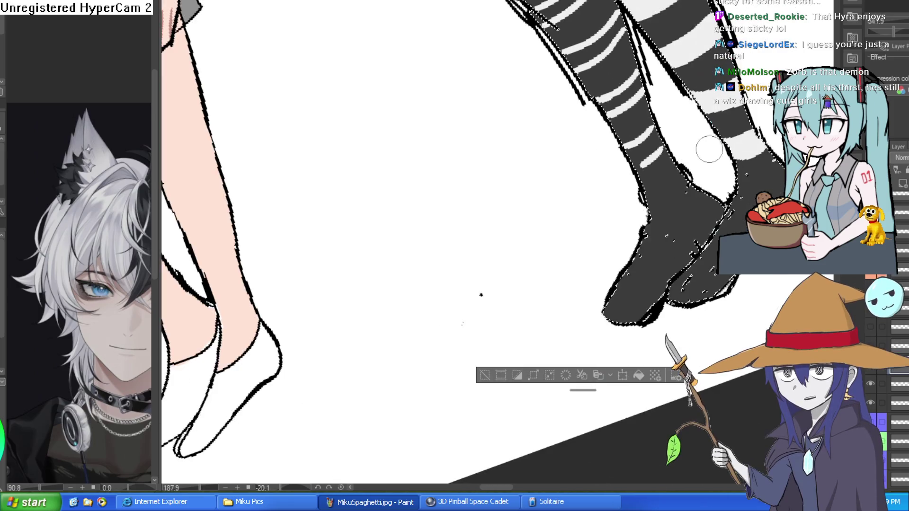
pyautogui.scroll(3, 681, 183)
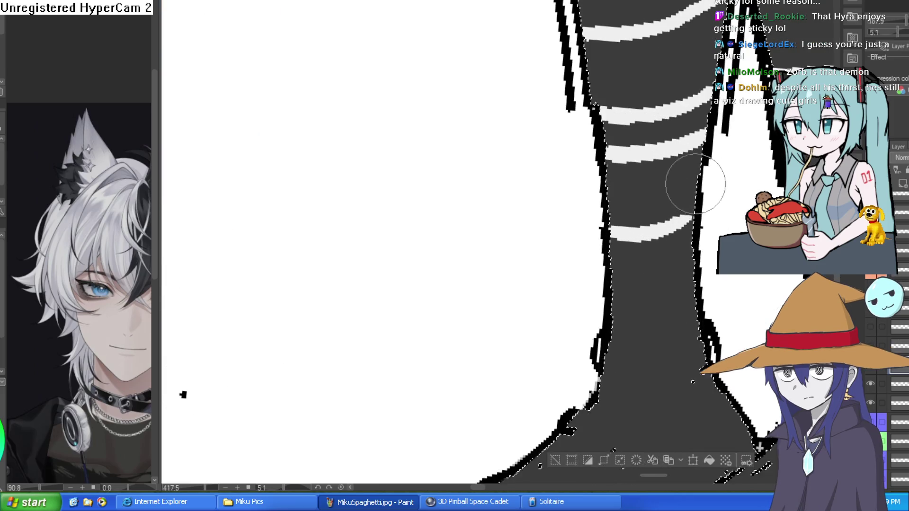
# Bucket-fill the gap between stripes with white.
pyautogui.press('g')
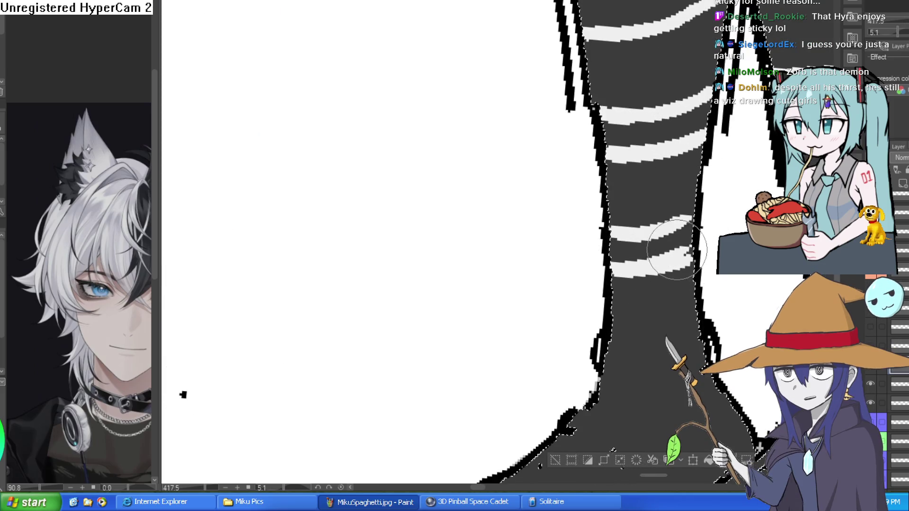
pyautogui.click(653, 244)
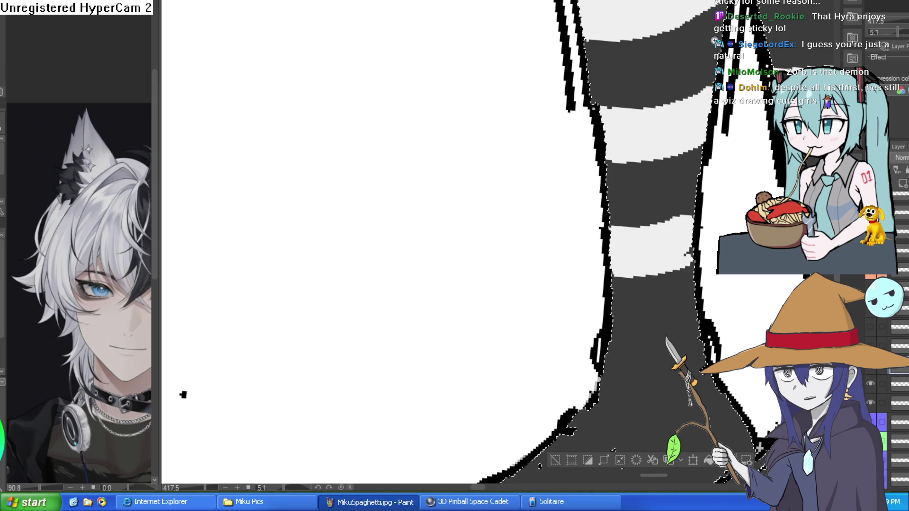
pyautogui.scroll(-2, 649, 137)
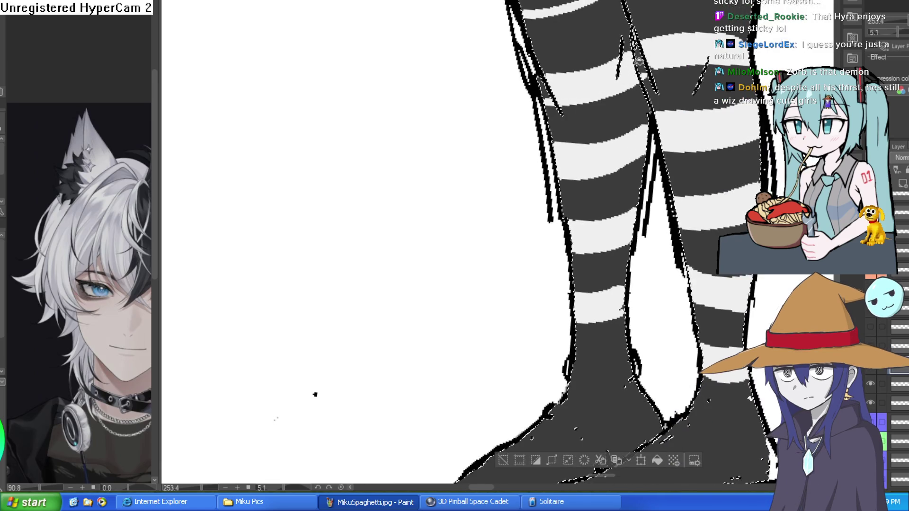
pyautogui.scroll(3, 565, 63)
pyautogui.scroll(-3, 566, 62)
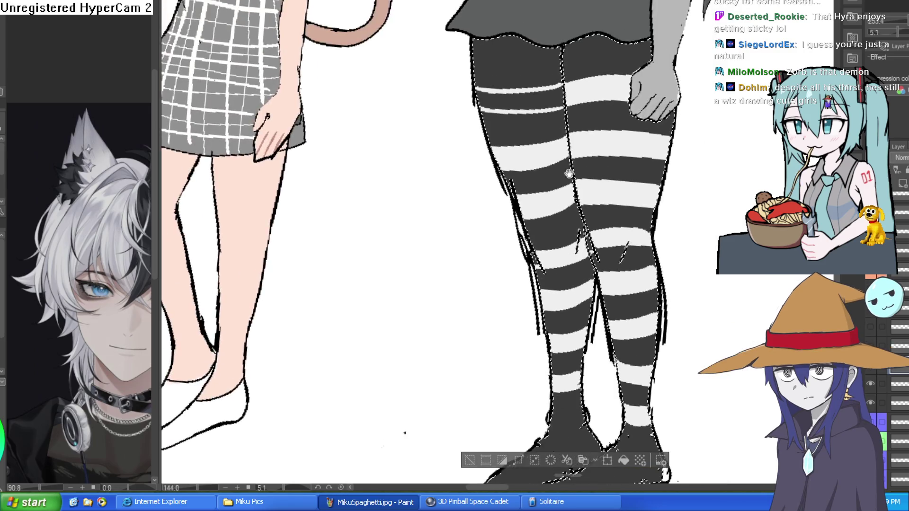
# Review the striped leggings, resetting and flipping the view horizontally to check the drawing.
pyautogui.scroll(-3, 625, 71)
pyautogui.scroll(-1, 679, 152)
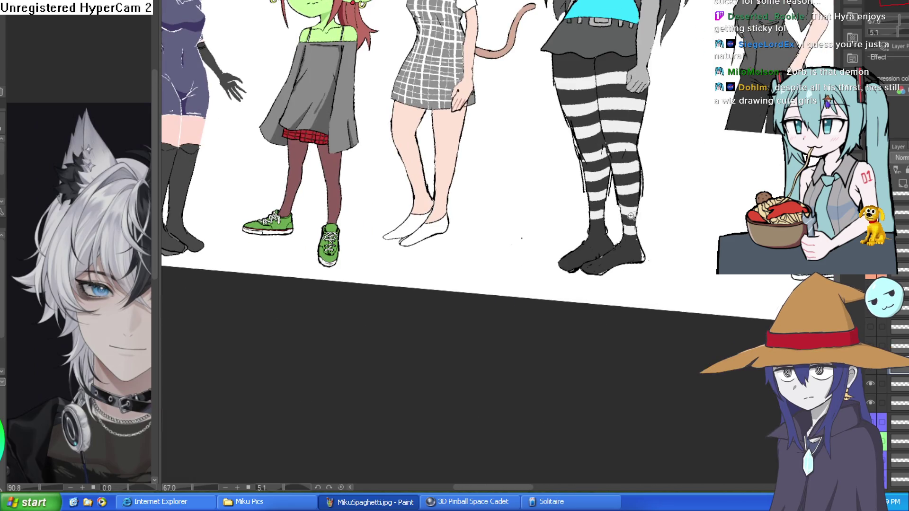
pyautogui.scroll(-3, 676, 180)
pyautogui.scroll(2, 675, 193)
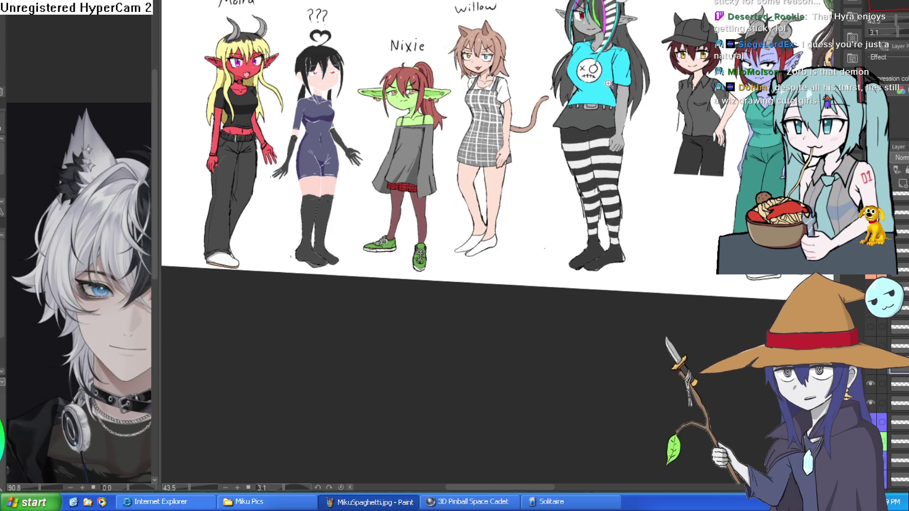
pyautogui.scroll(2, 610, 120)
pyautogui.scroll(2, 615, 137)
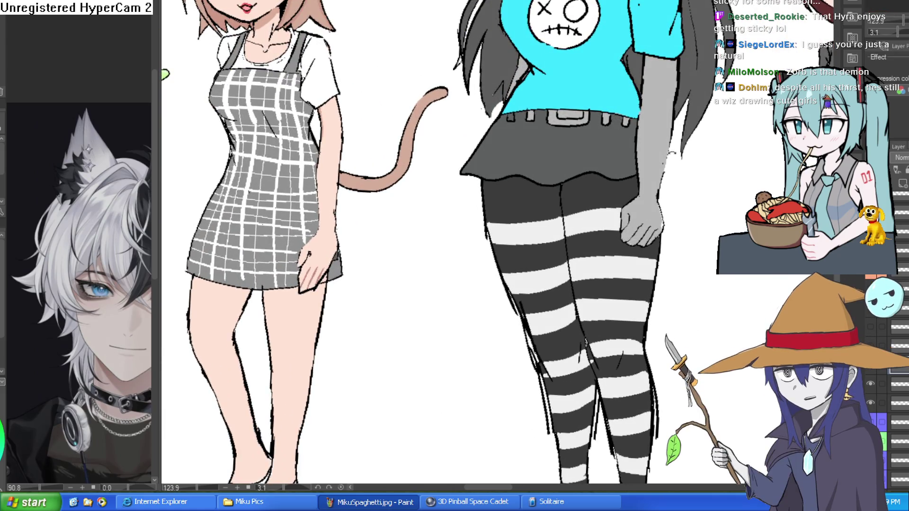
pyautogui.moveTo(617, 142)
pyautogui.mouseDown()
pyautogui.moveTo(585, 142)
pyautogui.moveTo(588, 52)
pyautogui.mouseUp()
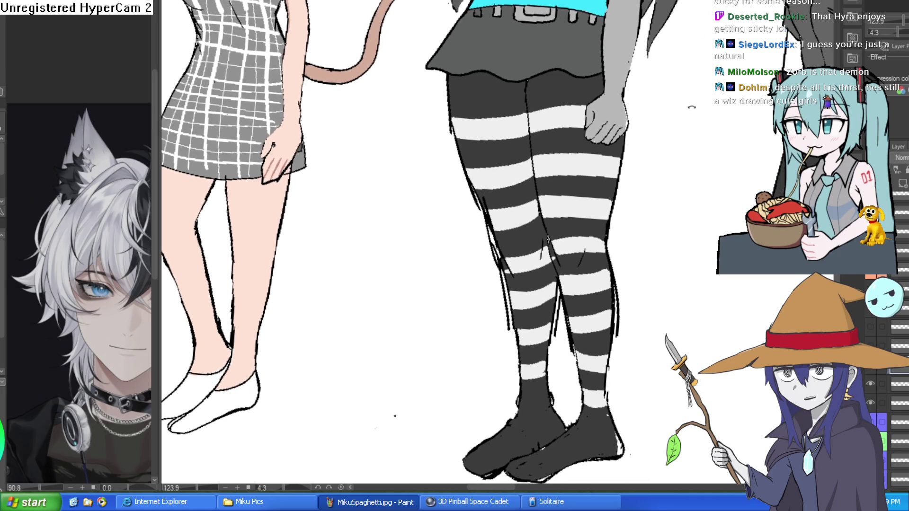
pyautogui.scroll(-3, 682, 166)
pyautogui.scroll(1, 671, 214)
pyautogui.moveTo(670, 214)
pyautogui.mouseDown()
pyautogui.moveTo(665, 265)
pyautogui.moveTo(660, 170)
pyautogui.mouseUp()
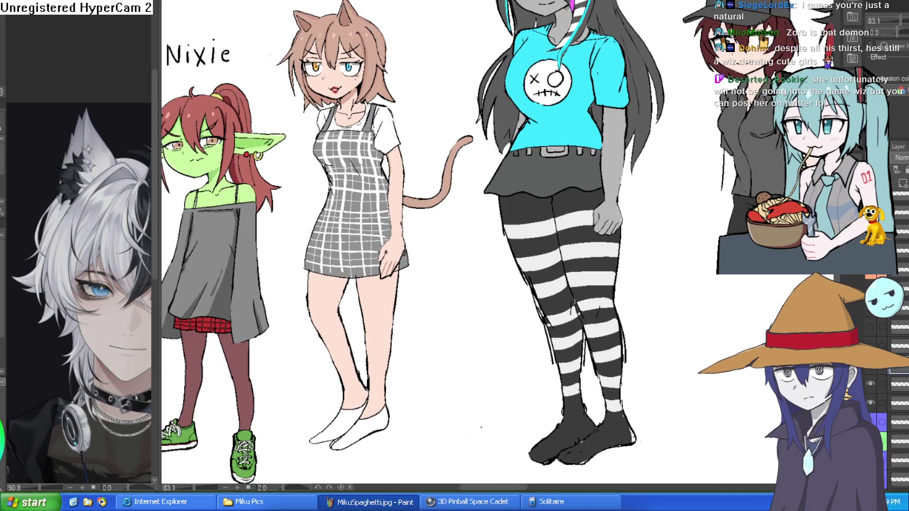
pyautogui.hotkey('ctrl', 'alt', '0')
pyautogui.press('h')
pyautogui.press('h')
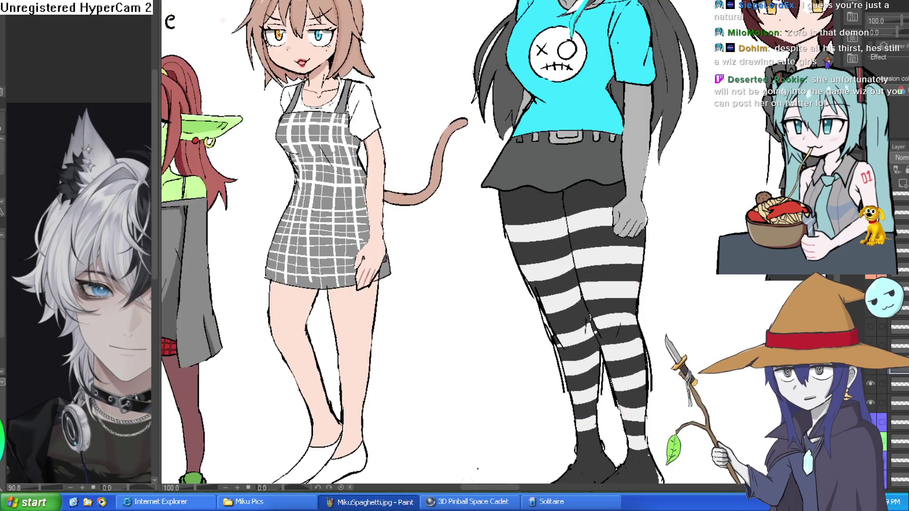
pyautogui.hotkey('ctrl', '0')
# Turn on the glasses and pearl necklace layer for the grey girl.
pyautogui.scroll(4, 695, 200)
pyautogui.moveTo(695, 199); pyautogui.dragTo(685, 260)
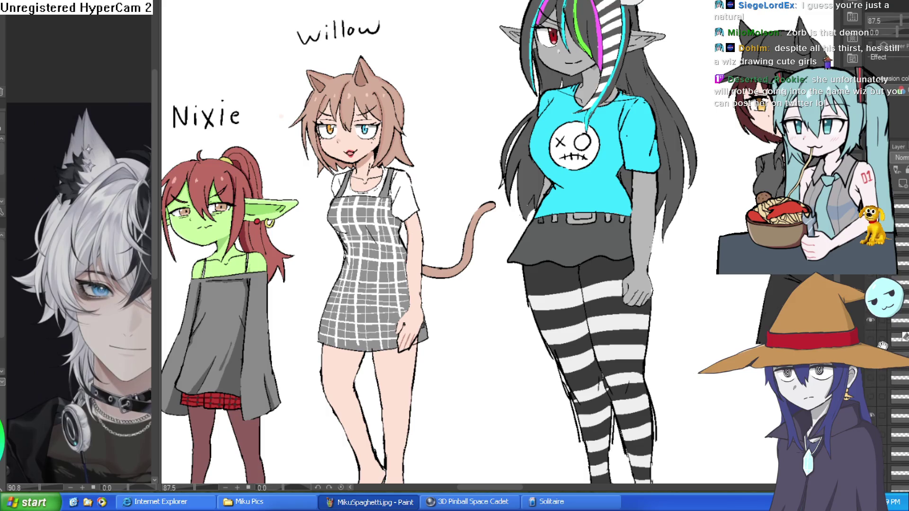
pyautogui.click(870, 284)
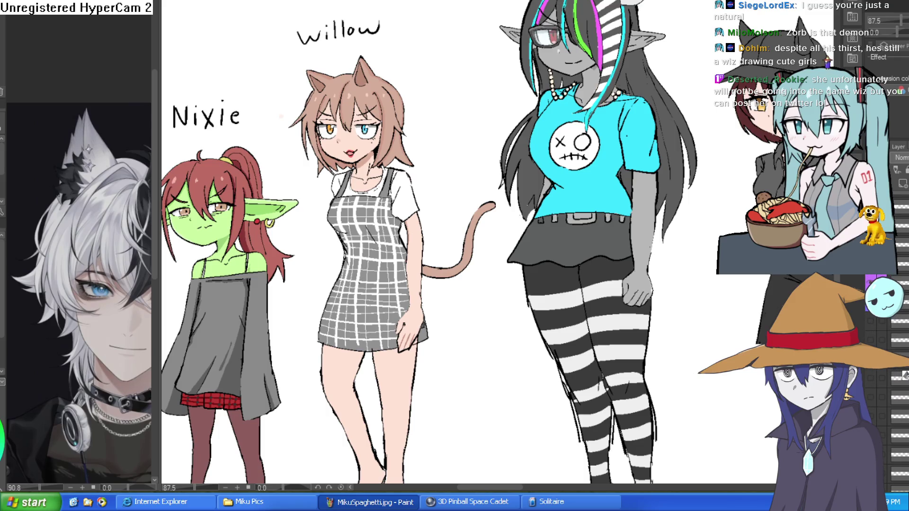
pyautogui.scroll(3, 590, 142)
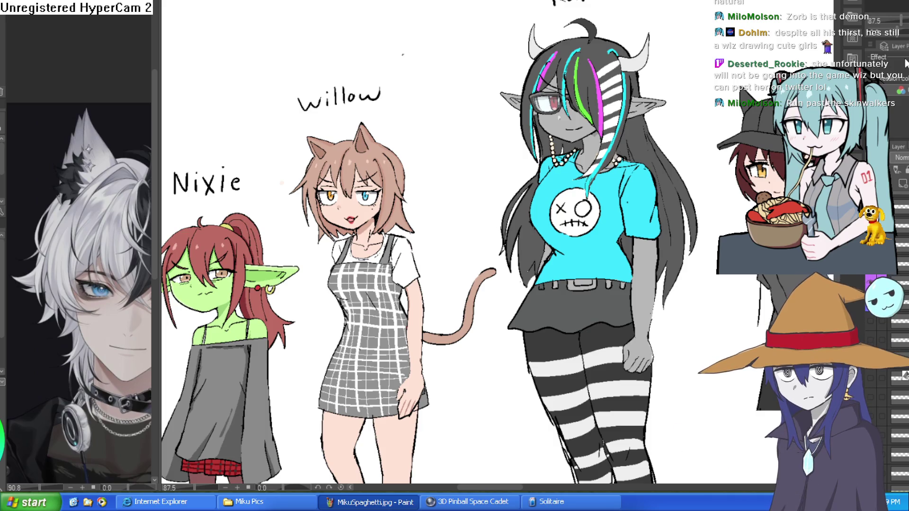
pyautogui.hotkey('ctrl', '+')
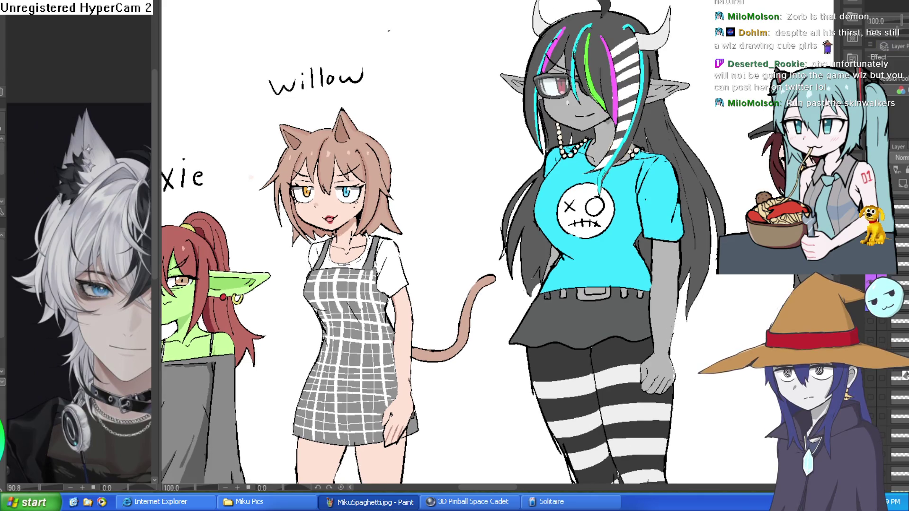
# Look over Willow, the grey girl and the capped girl, then switch to the room sketch.
pyautogui.hotkey('ctrl', '0')
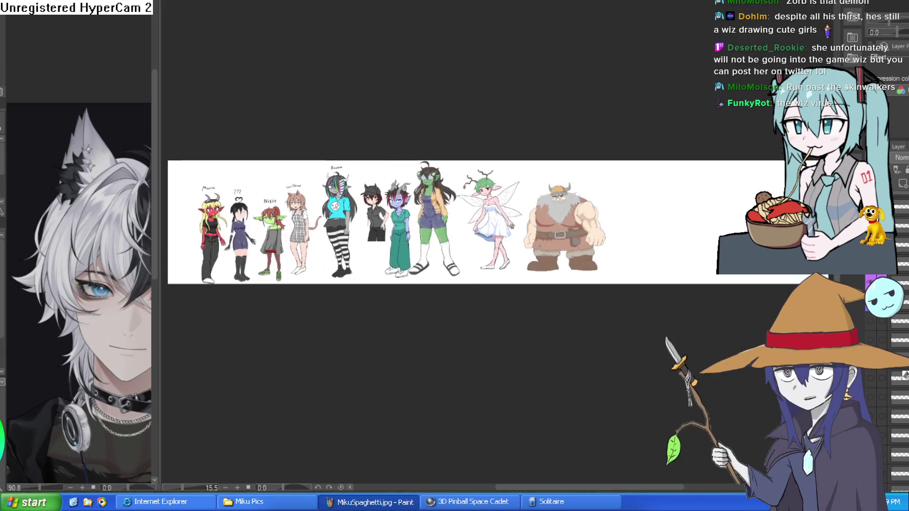
pyautogui.scroll(5, 350, 202)
pyautogui.scroll(3, 239, 163)
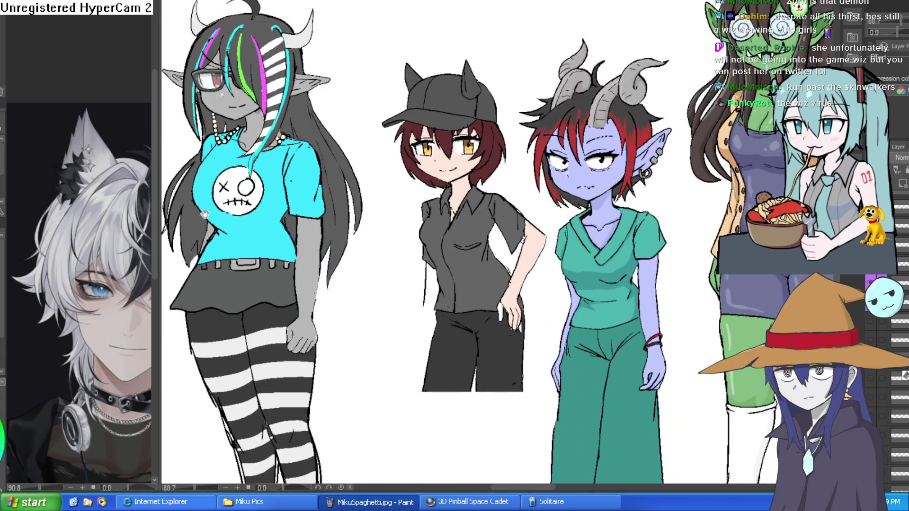
pyautogui.moveTo(239, 163); pyautogui.dragTo(433, 163)
pyautogui.scroll(4, 433, 163)
pyautogui.scroll(-3, 433, 163)
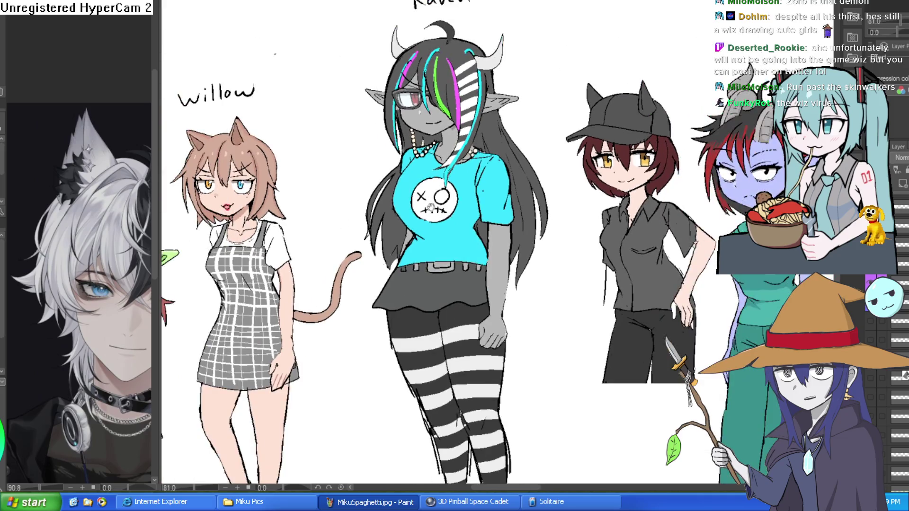
pyautogui.moveTo(407, 203)
pyautogui.mouseDown()
pyautogui.moveTo(439, 101)
pyautogui.moveTo(432, 89)
pyautogui.moveTo(422, 141)
pyautogui.moveTo(429, 180)
pyautogui.mouseUp()
pyautogui.hotkey('ctrl', 'Tab')
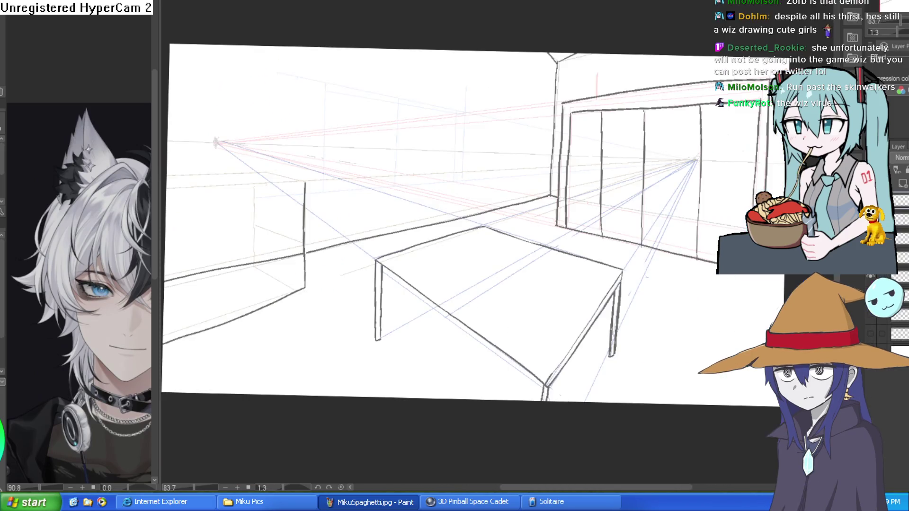
# Cycle past the WIZ TEA vending-machine painting to the wolf-girl drawing.
pyautogui.hotkey('ctrl', 'Tab')
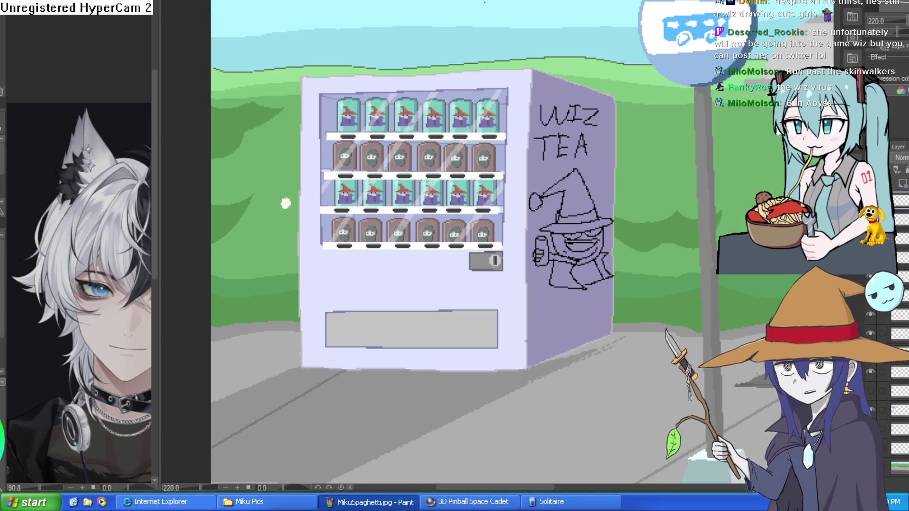
pyautogui.hotkey('ctrl', 'Tab')
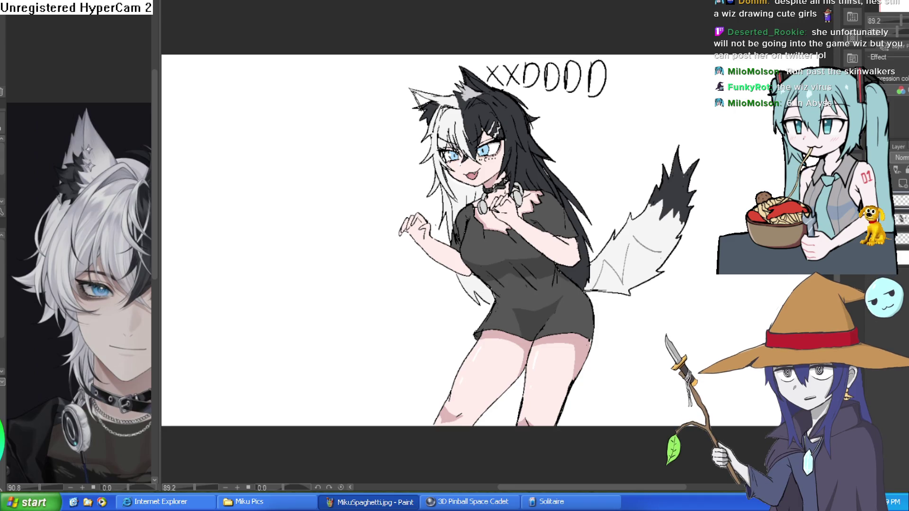
pyautogui.scroll(-1, 473, 237)
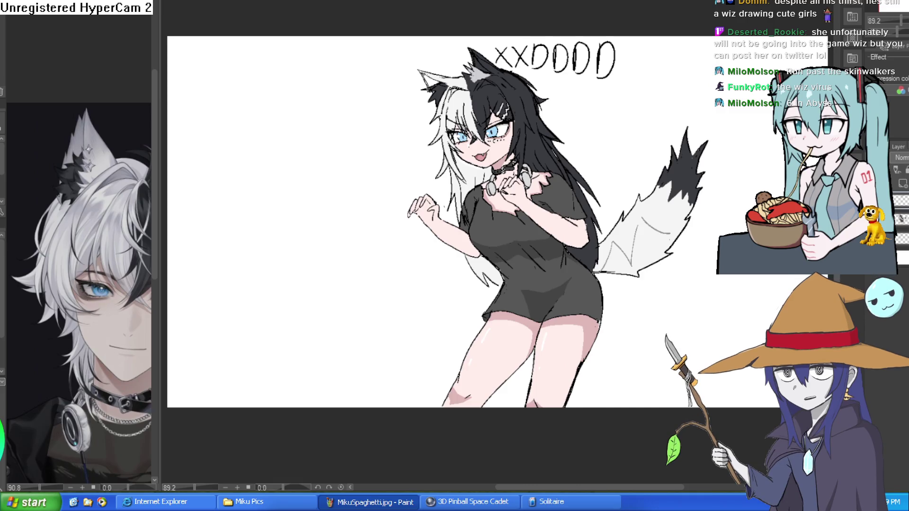
# Switch to the cracked green tank scene and zoom in on the tank.
pyautogui.hotkey('ctrl', 'Tab')
pyautogui.scroll(2, 515, 237)
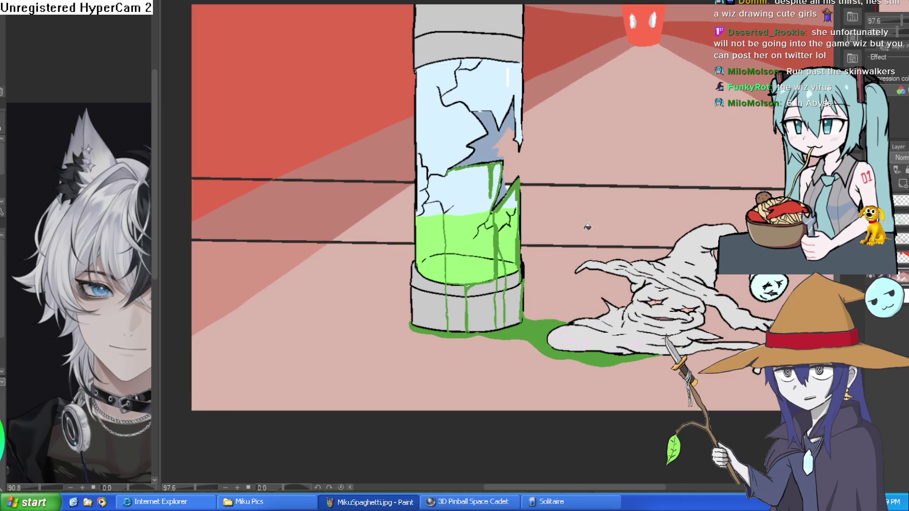
pyautogui.moveTo(630, 226); pyautogui.dragTo(544, 159)
pyautogui.scroll(2, 383, 144)
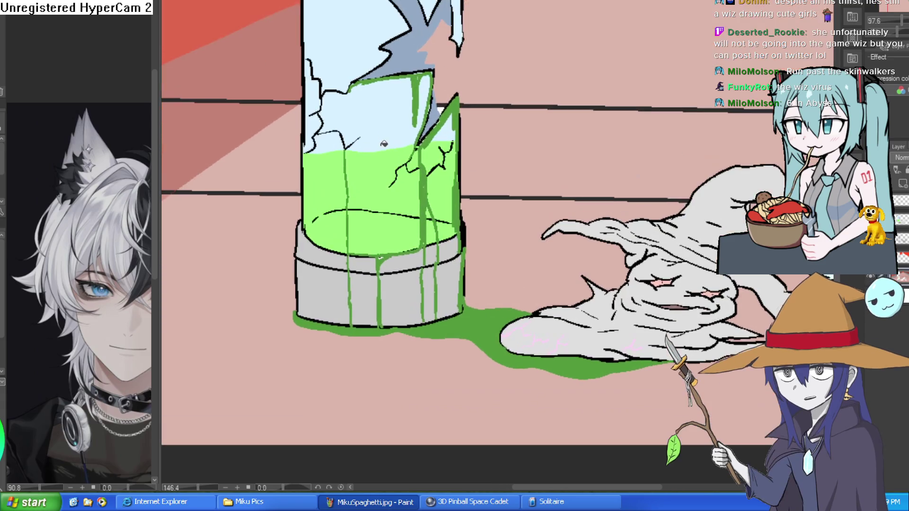
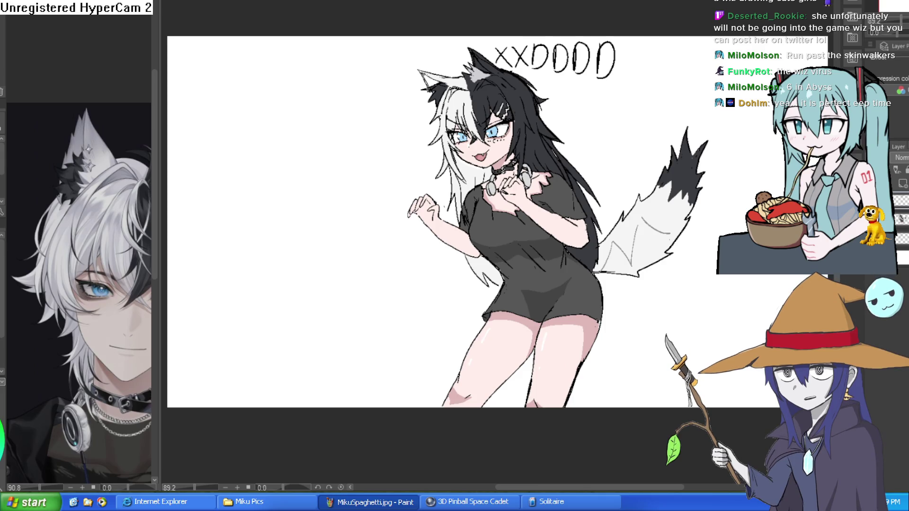
# Mirror the slime witch drawing to check its proportions, then flip it back to normal.
pyautogui.scroll(3, 675, 114)
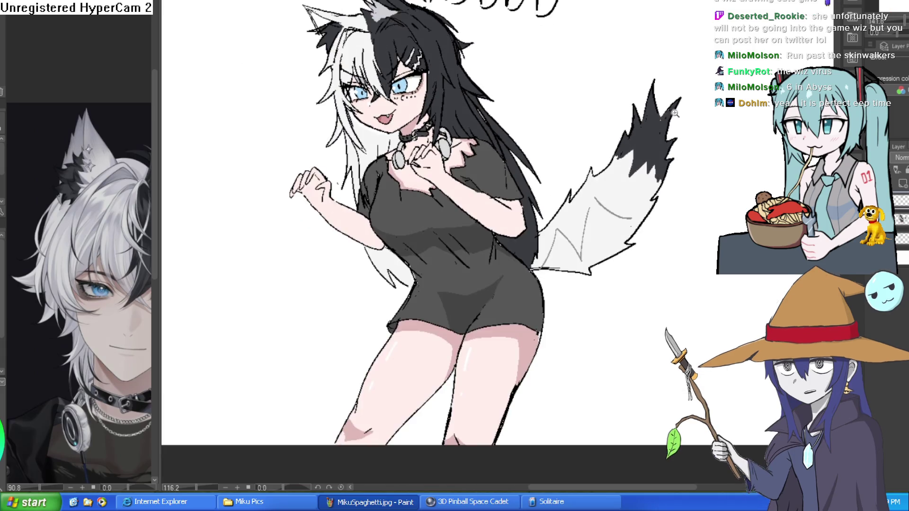
pyautogui.scroll(1, 662, 156)
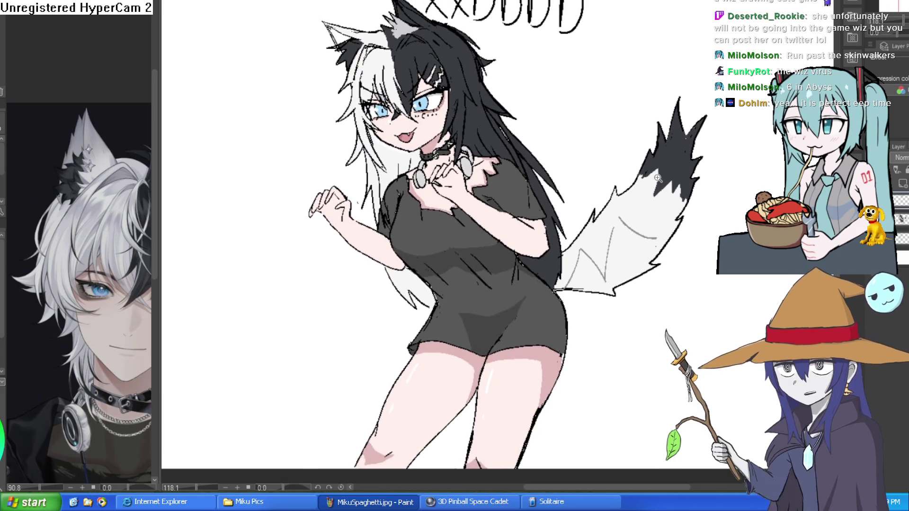
pyautogui.scroll(-2, 657, 178)
pyautogui.press('h')
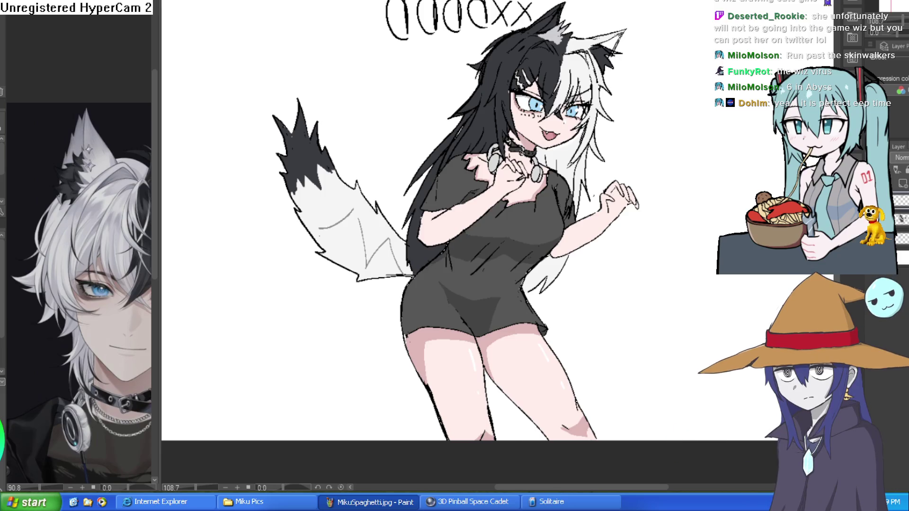
pyautogui.press('h')
pyautogui.scroll(2, 612, 179)
pyautogui.scroll(-2, 611, 179)
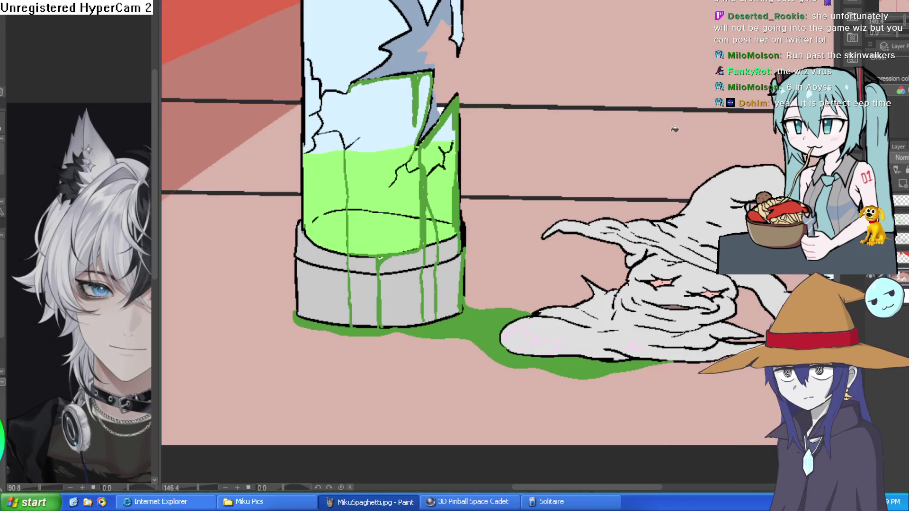
# Pan and zoom over the slime witch and ghost, then move on to the vending machine illustration.
pyautogui.moveTo(608, 487); pyautogui.dragTo(641, 488)
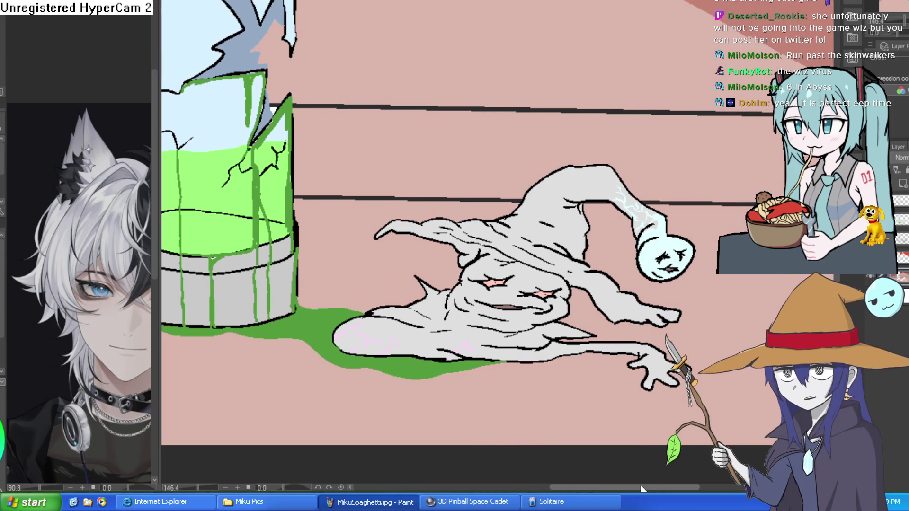
pyautogui.moveTo(641, 485); pyautogui.dragTo(653, 471)
pyautogui.scroll(6, 642, 256)
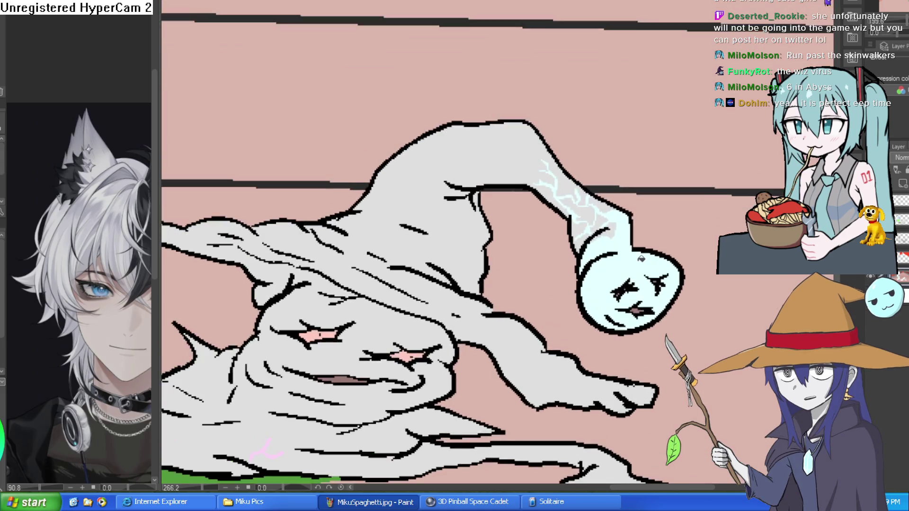
pyautogui.scroll(-2, 642, 256)
pyautogui.scroll(2, 625, 242)
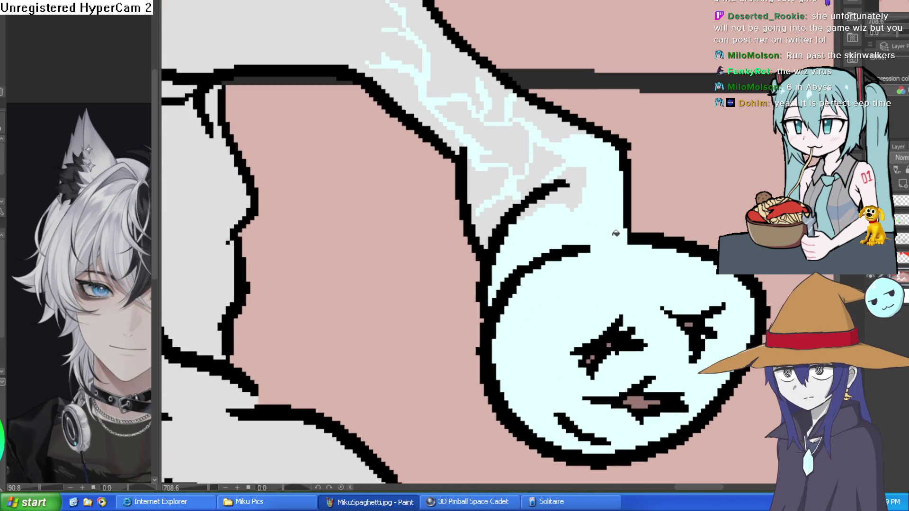
pyautogui.scroll(-3, 614, 228)
pyautogui.scroll(-3, 613, 227)
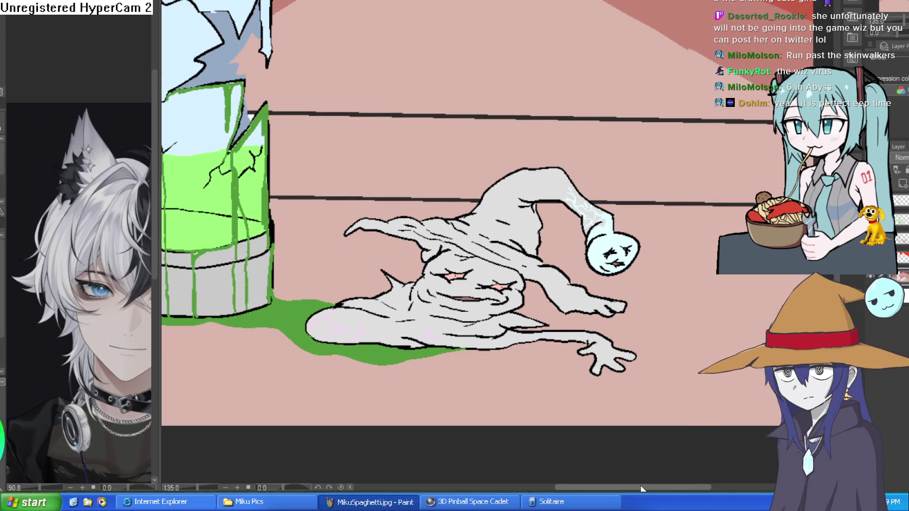
pyautogui.moveTo(642, 489); pyautogui.dragTo(625, 489)
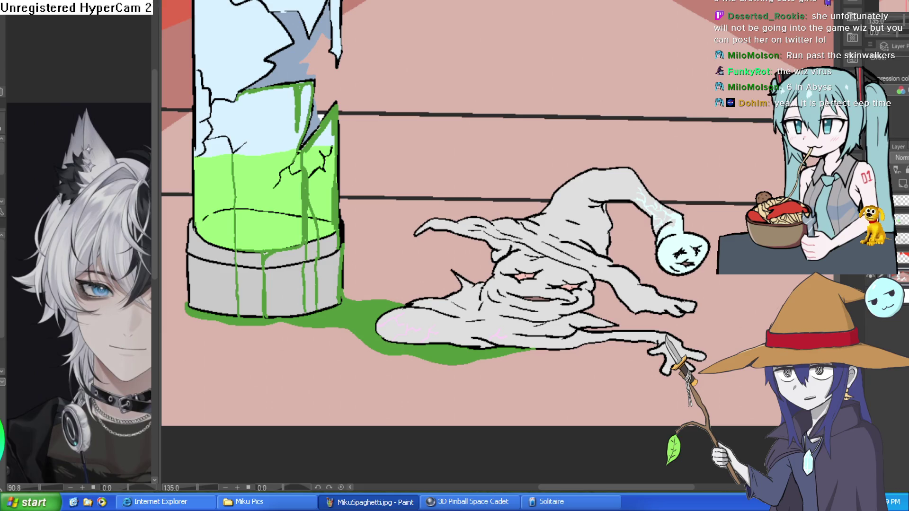
pyautogui.hotkey('ctrl', 'Tab')
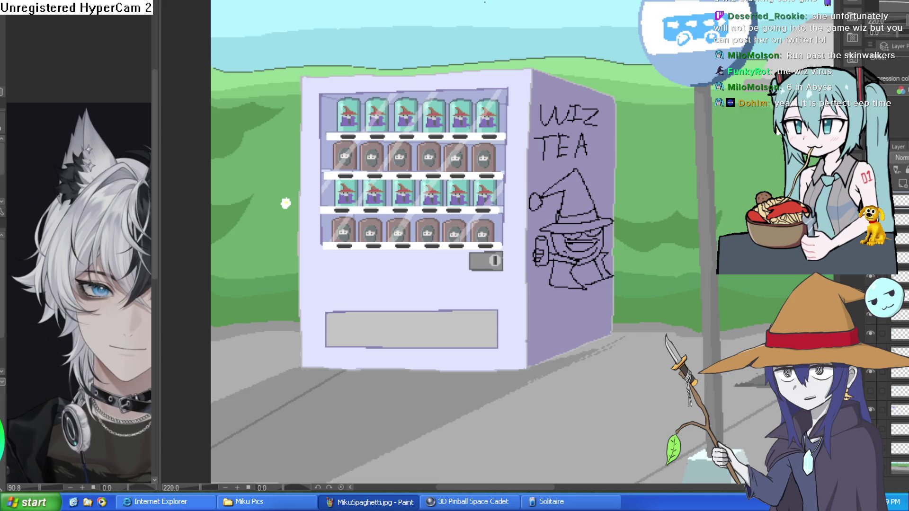
# Cycle through the perspective room, popsicle girl and creature sketch canvases, ending on the night bus stop scene.
pyautogui.hotkey('ctrl', 'Tab')
pyautogui.hotkey('ctrl', 'Tab')
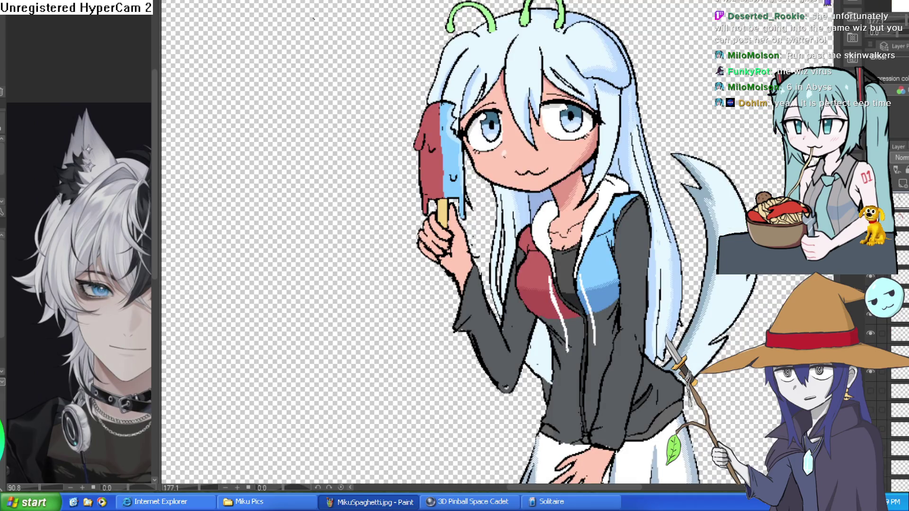
pyautogui.hotkey('ctrl', 'Tab')
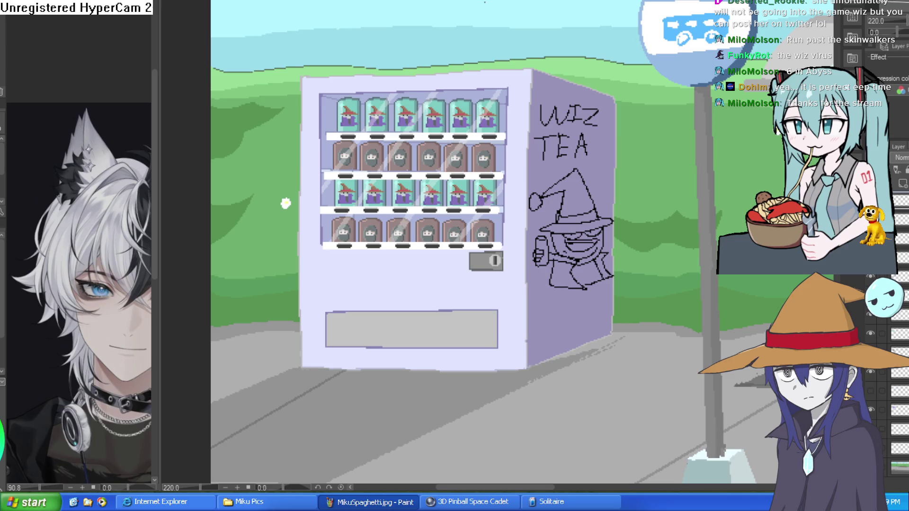
pyautogui.hotkey('ctrl', 'Tab')
pyautogui.hotkey('ctrl', 'Tab')
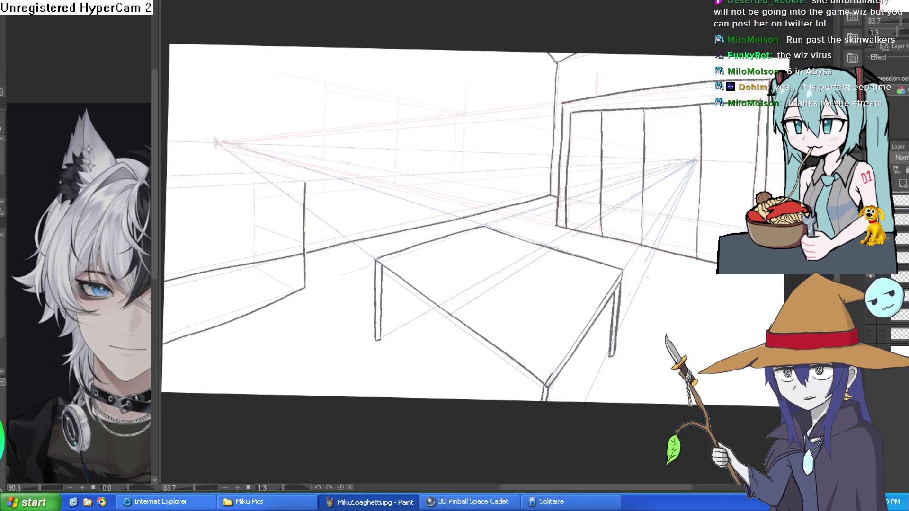
pyautogui.hotkey('ctrl', 'Tab')
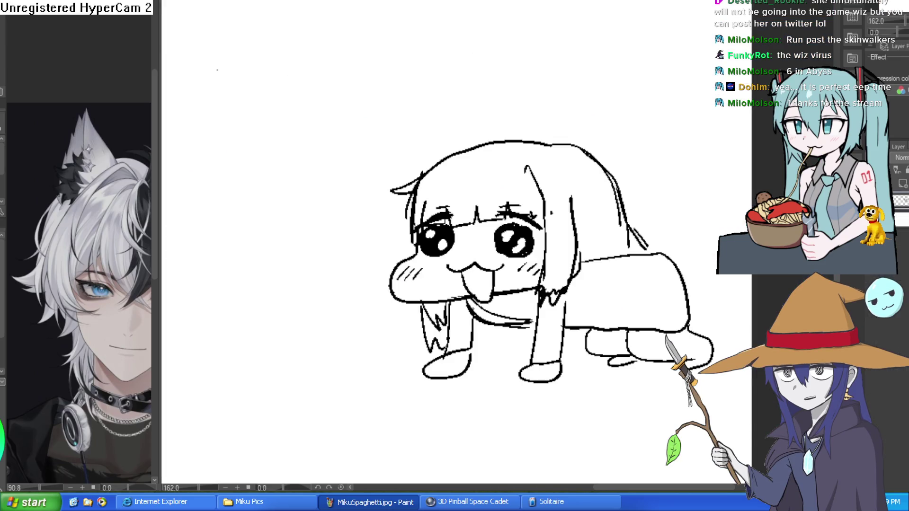
pyautogui.hotkey('ctrl', 'Tab')
pyautogui.hotkey('ctrl', 'Tab')
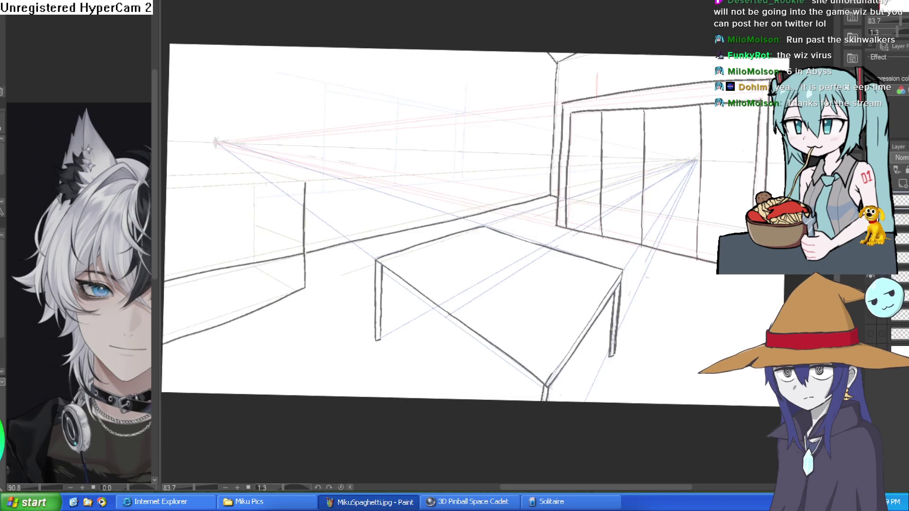
pyautogui.hotkey('ctrl', 'Tab')
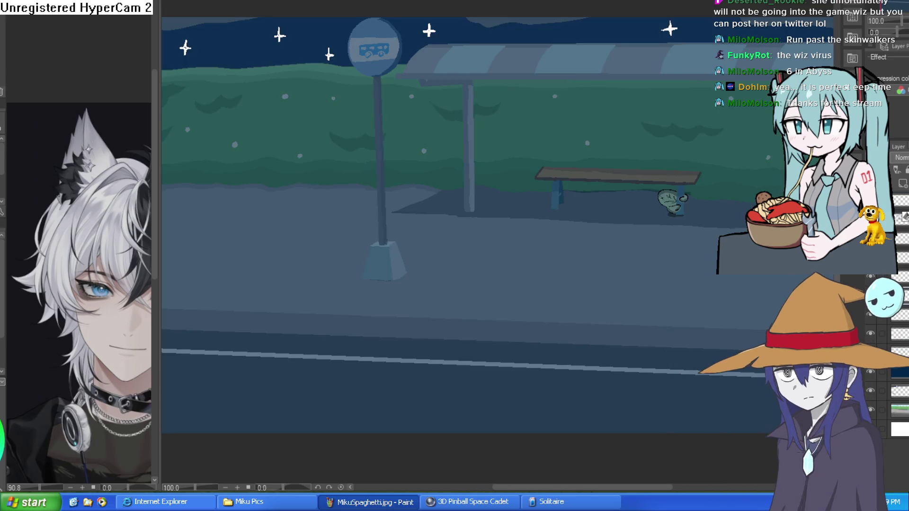
pyautogui.hotkey('ctrl', 'Tab')
pyautogui.hotkey('ctrl', 'Tab')
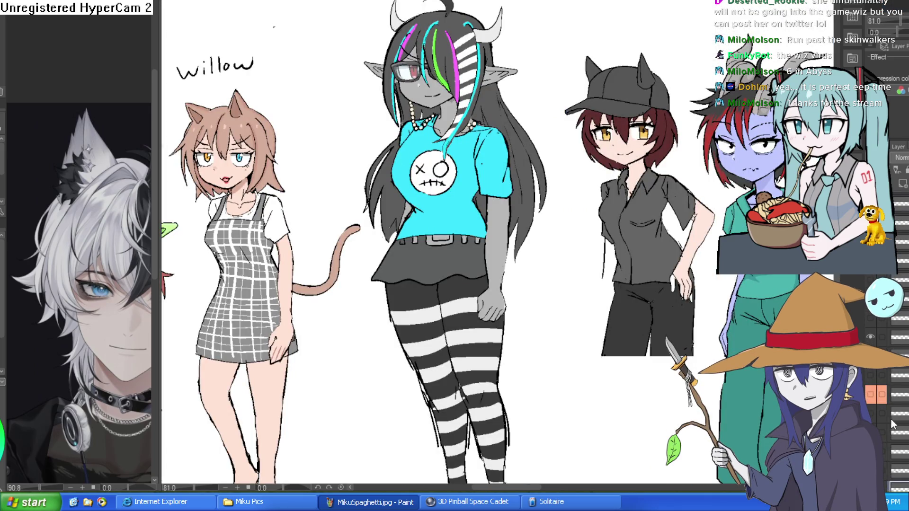
# Hide the grey girl's glasses, leaving her with a closed eye.
pyautogui.scroll(-5, 872, 381)
pyautogui.scroll(-2, 872, 381)
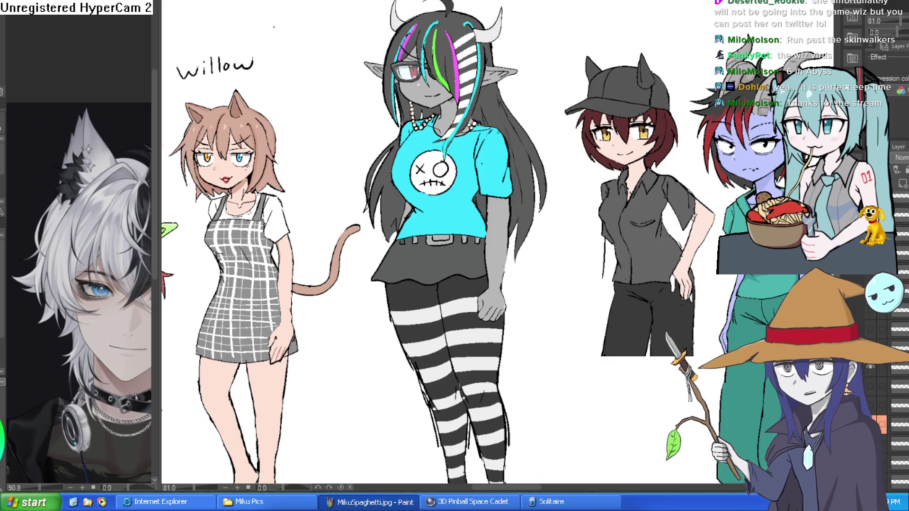
pyautogui.scroll(-3, 896, 342)
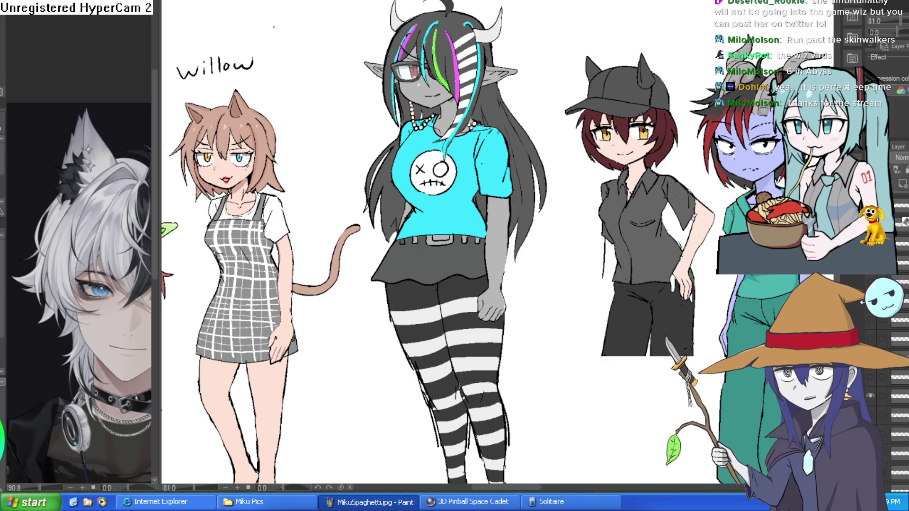
pyautogui.scroll(-3, 895, 341)
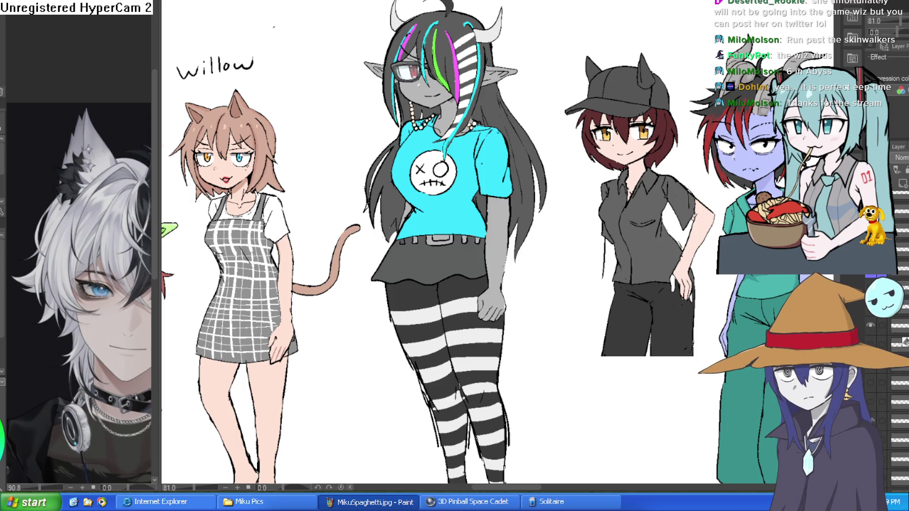
pyautogui.hotkey('ctrl', 'z')
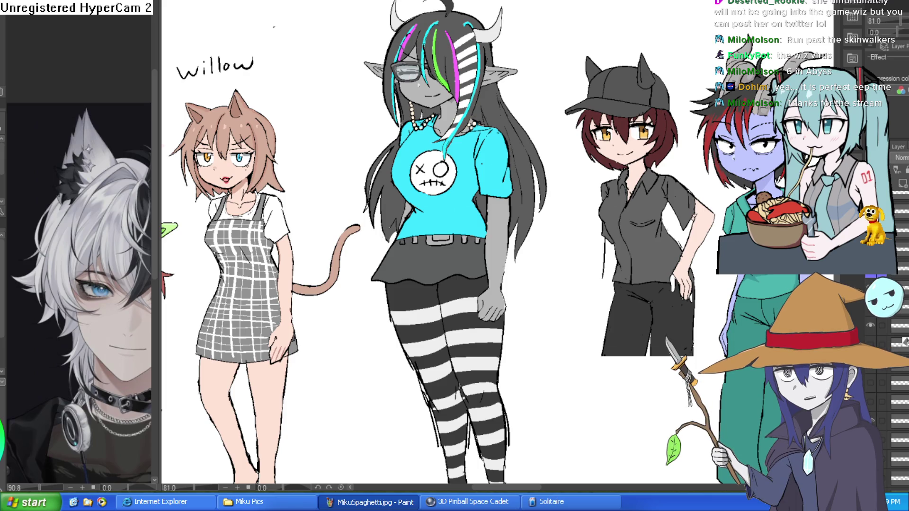
pyautogui.hotkey('ctrl', 'y')
pyautogui.hotkey('ctrl', 'z')
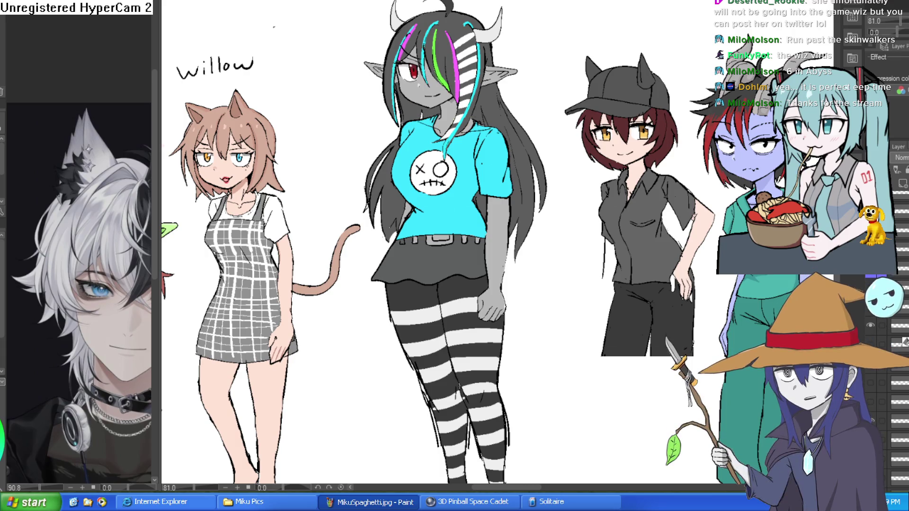
# Give her an open red eye and a closed smile, briefly trying an alternate mouth.
pyautogui.click(874, 310)
pyautogui.click(874, 322)
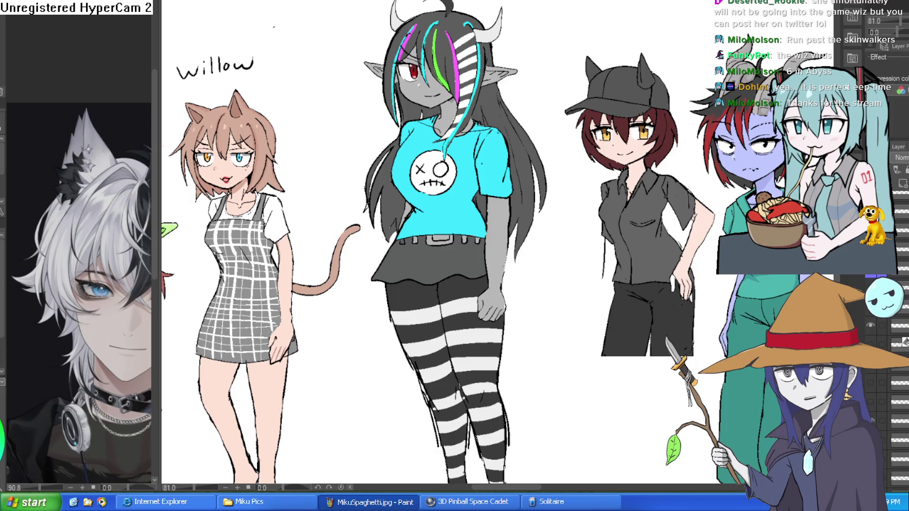
pyautogui.click(871, 327)
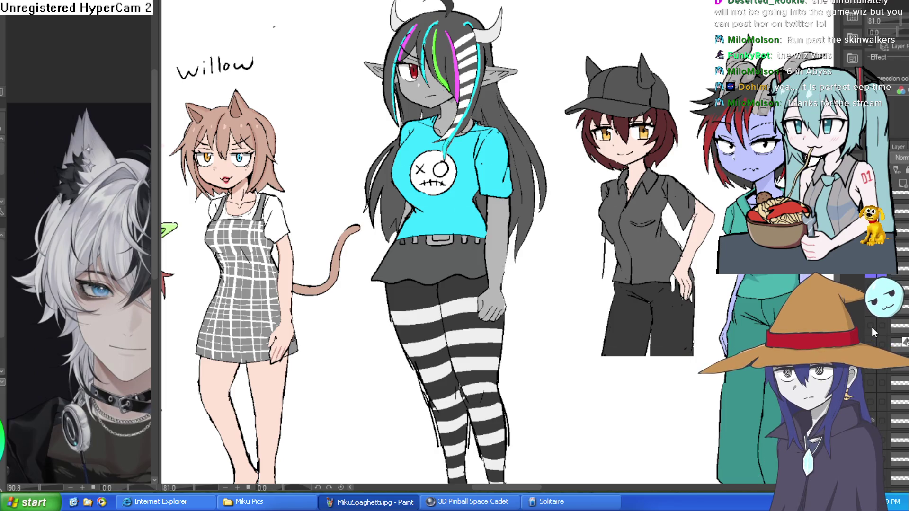
pyautogui.click(871, 327)
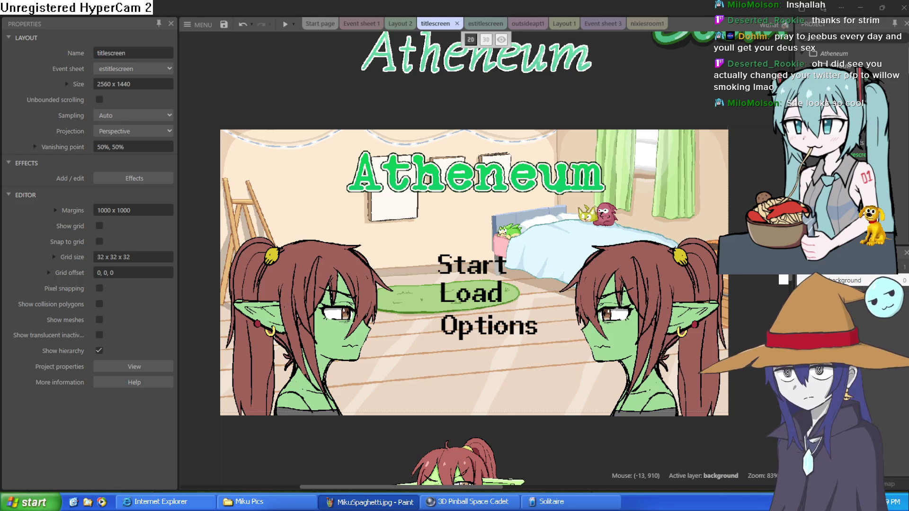
# Switch from Construct 3 back to the Clip Studio Paint window.
pyautogui.hotkey('alt', 'Tab')
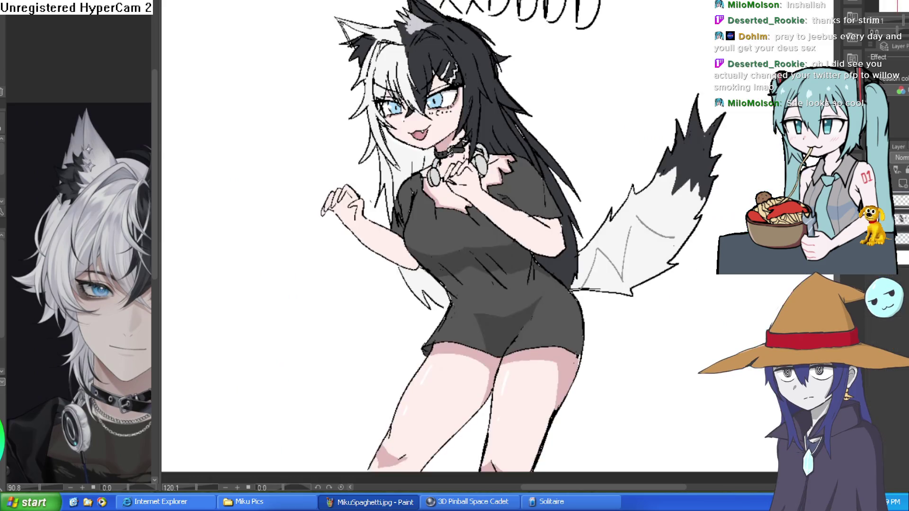
# Zoom around the wolf girl's face and nudge the drawing slightly within view.
pyautogui.scroll(3, 423, 113)
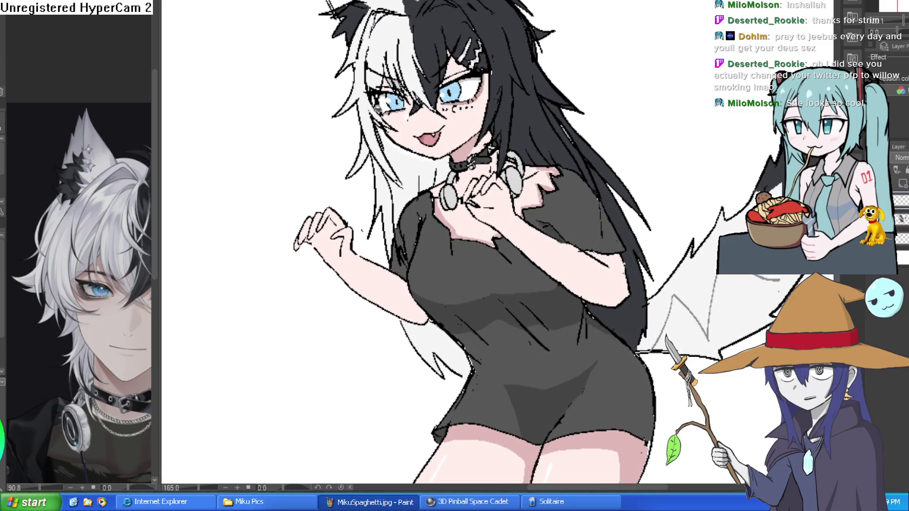
pyautogui.scroll(-2, 529, 70)
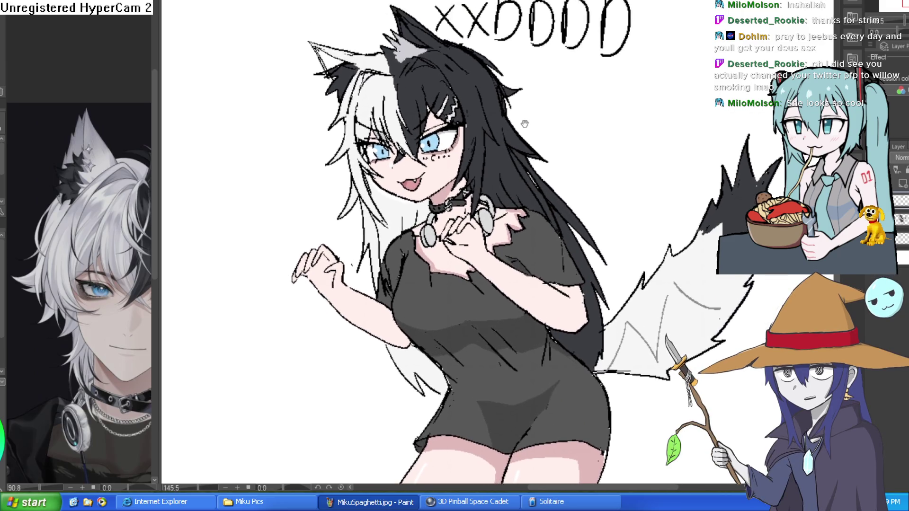
pyautogui.moveTo(489, 75); pyautogui.dragTo(482, 83)
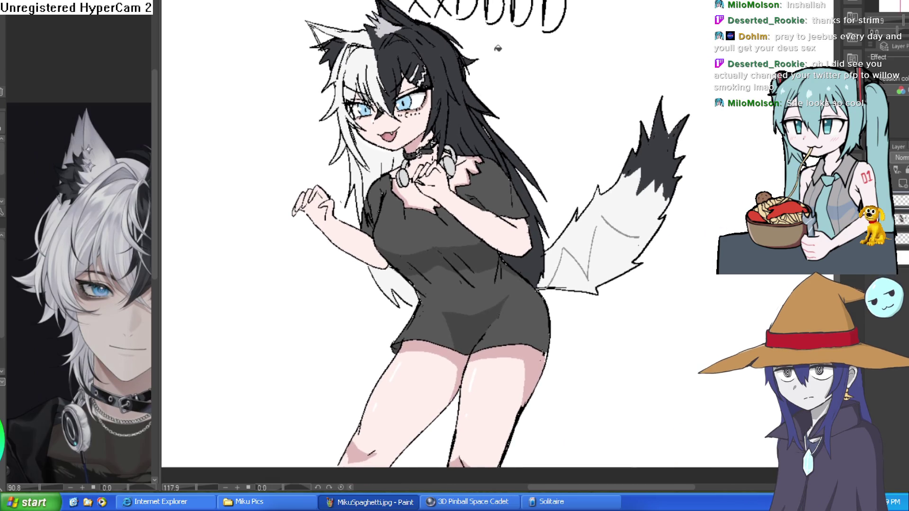